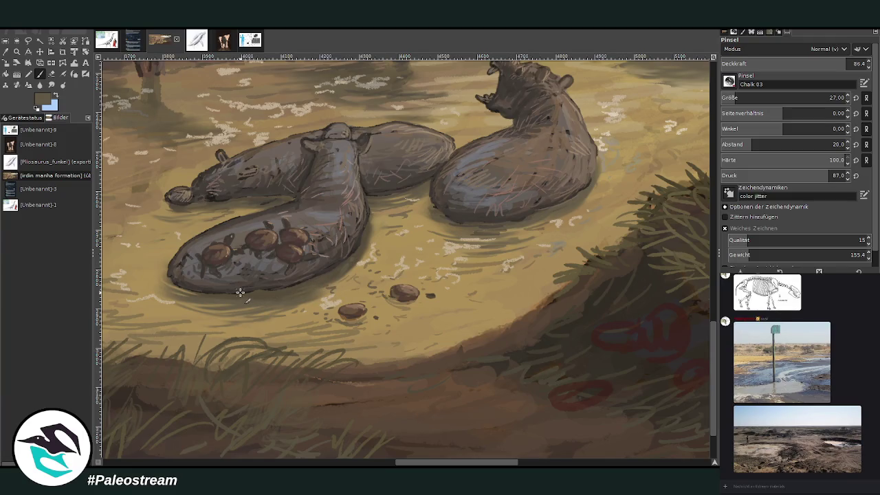
Step: Survey the whole waterhole painting, then zoom in on the herd and dark animal at the water's edge
scroll(240, 292, down, 2)
scroll(240, 292, down, 2)
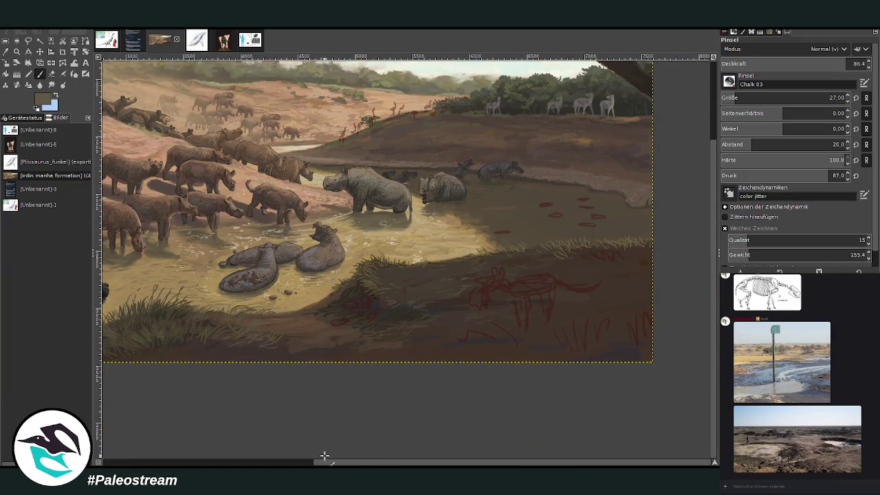
drag(332, 463, 236, 462)
scroll(284, 261, right, 3)
scroll(284, 260, right, 2)
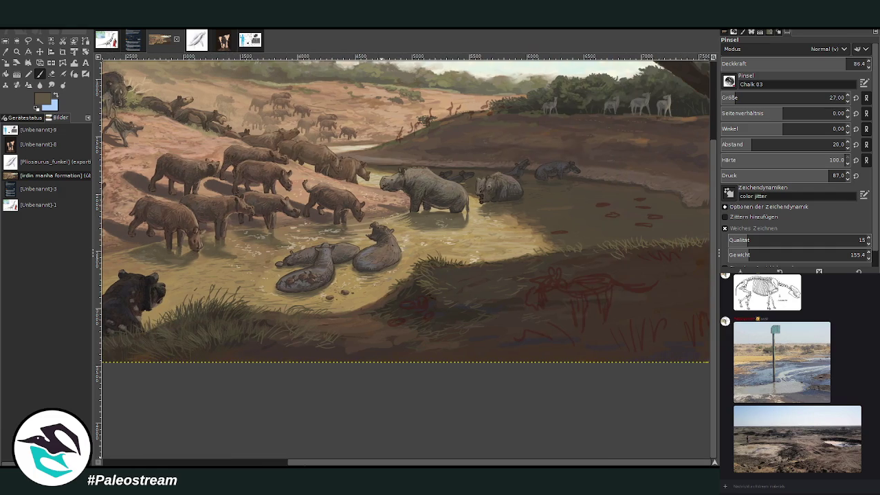
scroll(716, 296, up, 1)
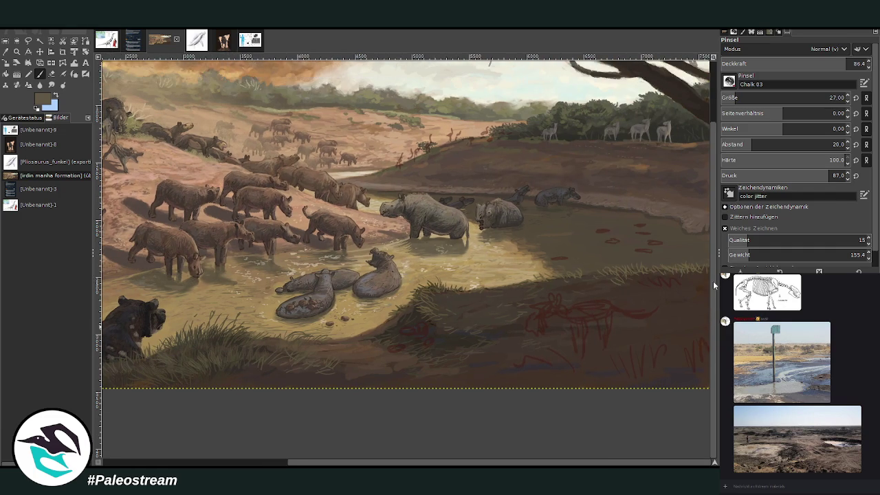
click(273, 465)
key(z)
drag(156, 158, 407, 411)
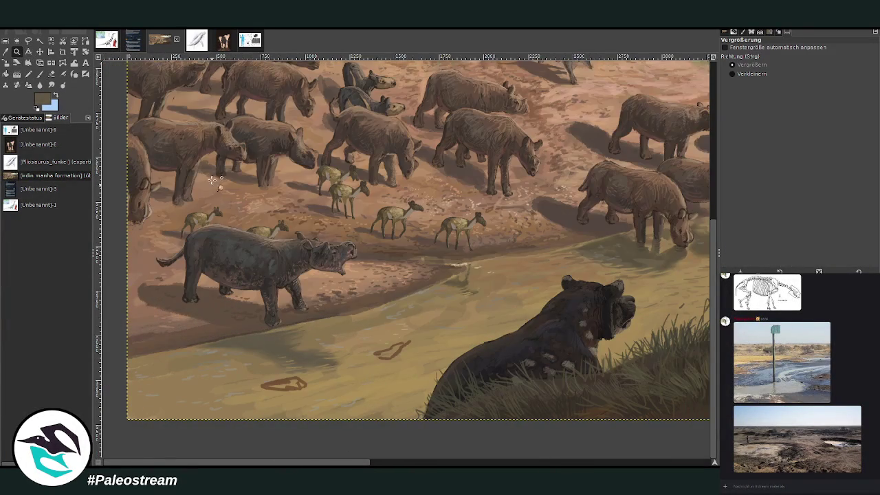
Step: Switch to the fossil size-chart reference image and bring up its copy options
click(252, 41)
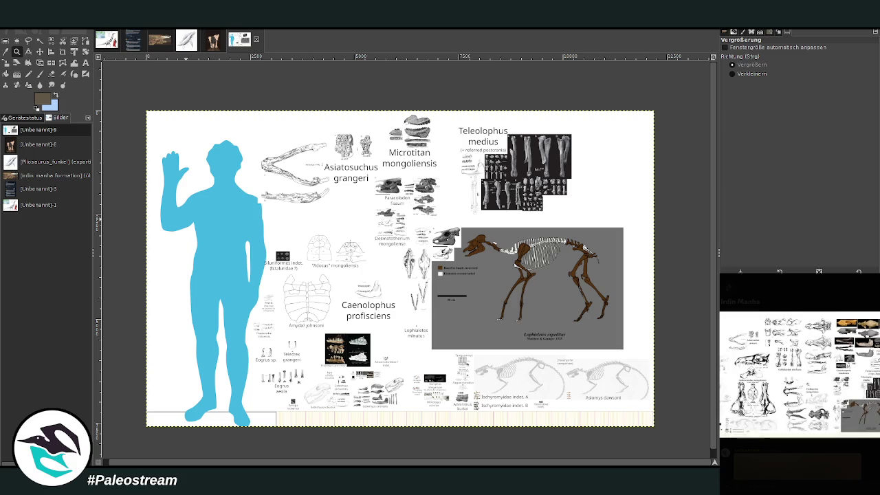
right_click(810, 387)
Step: Copy the fossil composite, paste it as a new image, inspect its left part, then return to the painting
click(814, 390)
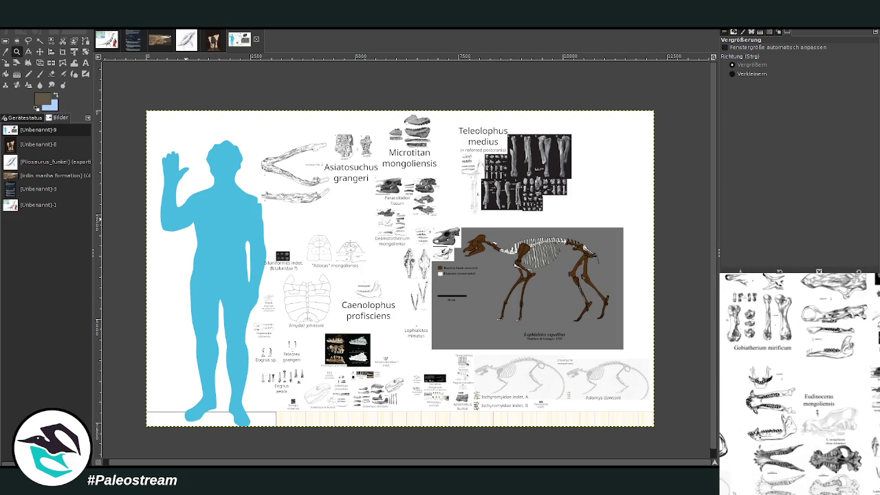
key(ctrl)
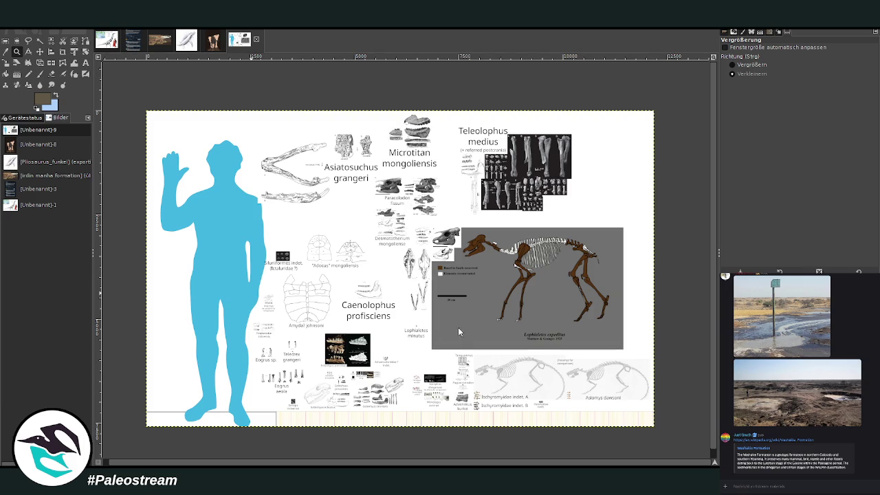
key(ctrl+shift+v)
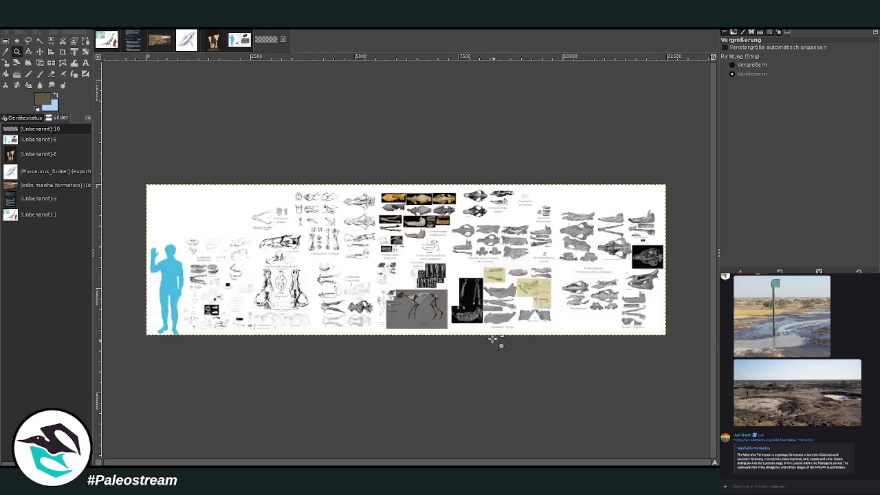
drag(246, 199, 389, 271)
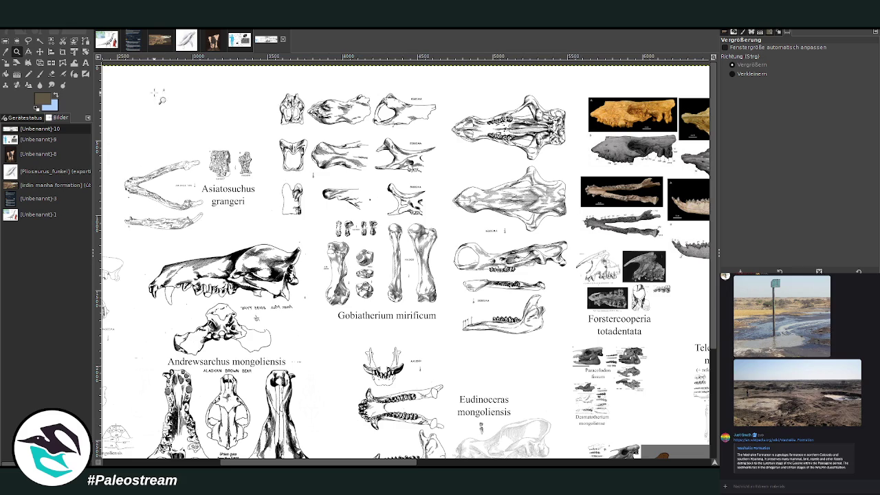
click(157, 42)
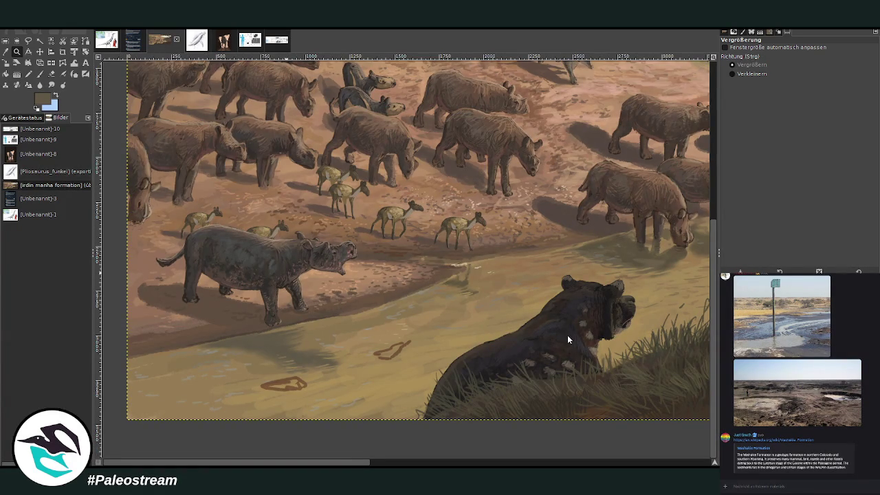
Step: Paste the grey skull, enlarge it over the rhino, then paste the green-backed crocodile skull photo
key(ctrl+v)
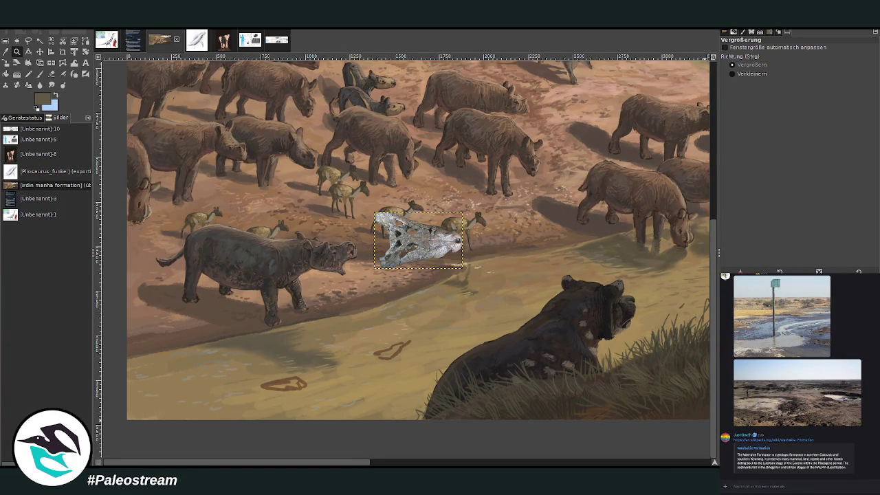
key(shift+s)
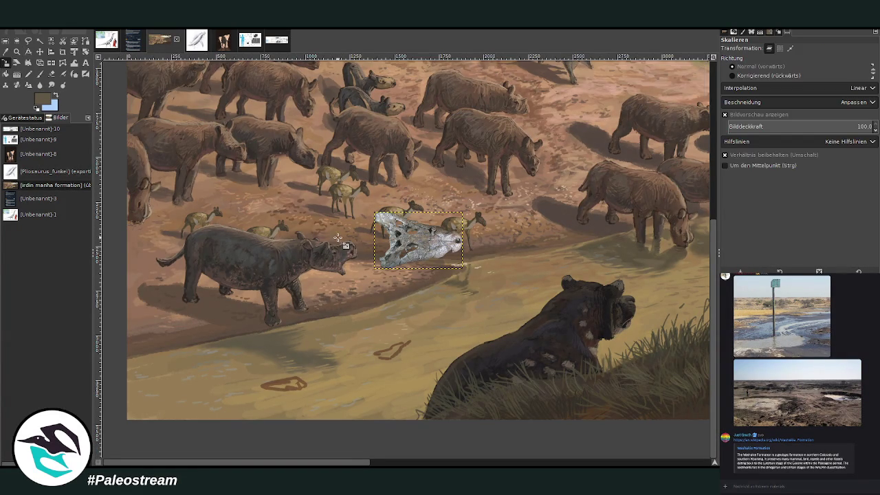
click(338, 237)
drag(376, 213, 326, 180)
drag(396, 228, 306, 288)
key(Return)
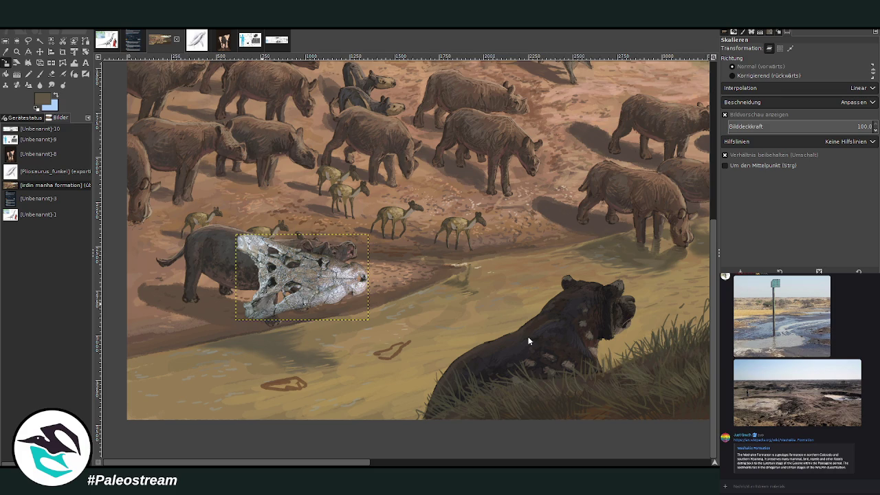
key(ctrl+v)
click(39, 51)
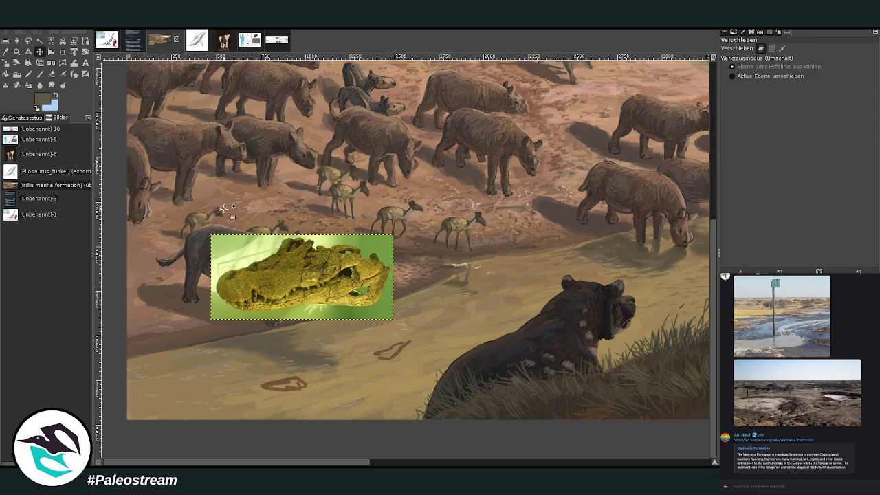
Step: Reposition the crocodile photo and grey skull beside the rhino and zoom in on them
drag(248, 248, 330, 180)
drag(249, 275, 191, 254)
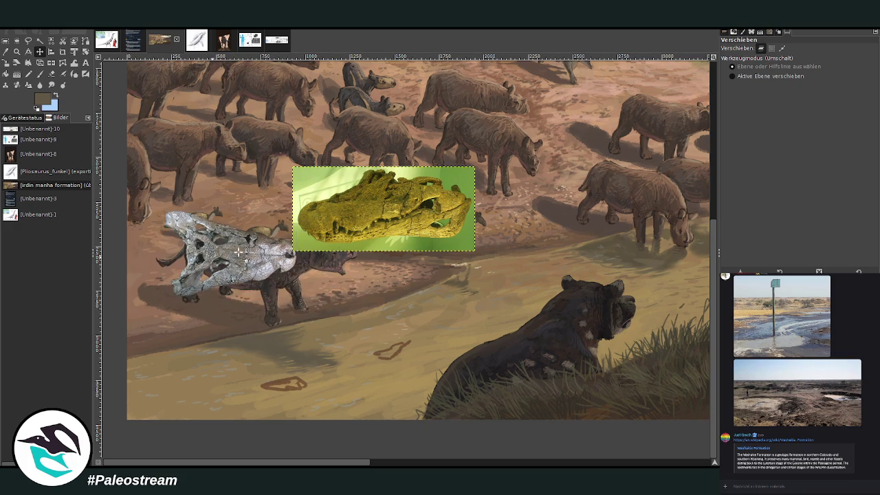
drag(311, 236, 339, 269)
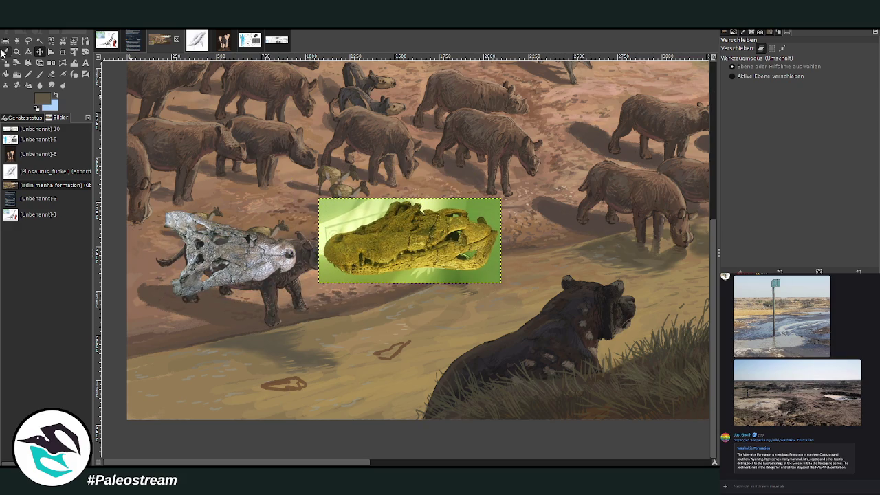
click(17, 51)
mouse_move(147, 179)
mouse_down()
mouse_move(599, 403)
mouse_move(614, 395)
mouse_up()
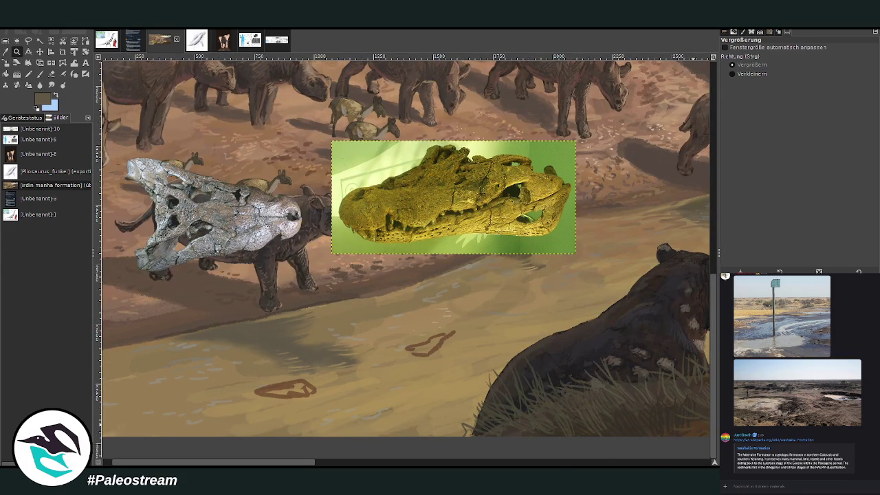
click(369, 464)
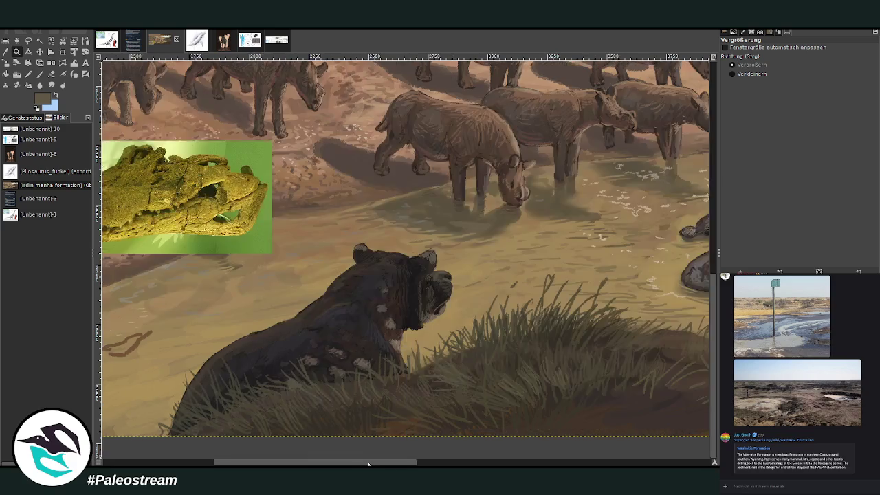
drag(368, 464, 462, 463)
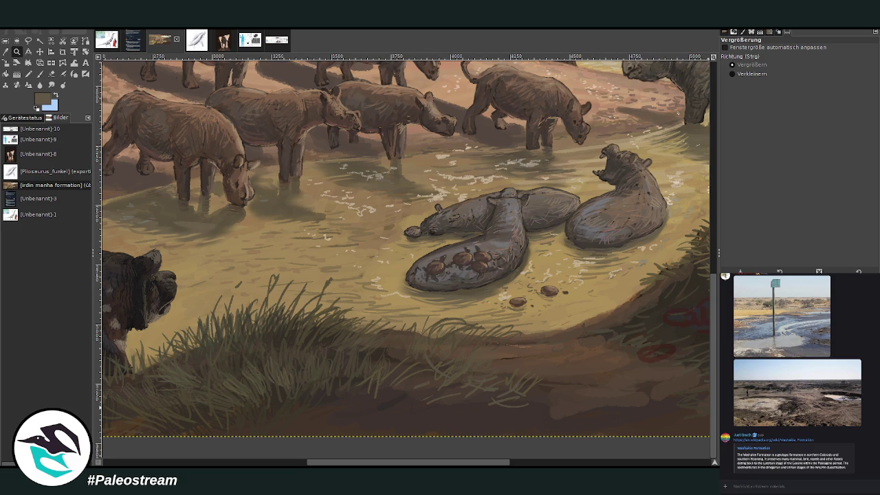
Step: With a light cream colour at brush size 17, dab highlights on the turtles and pebble
click(6, 53)
key(p)
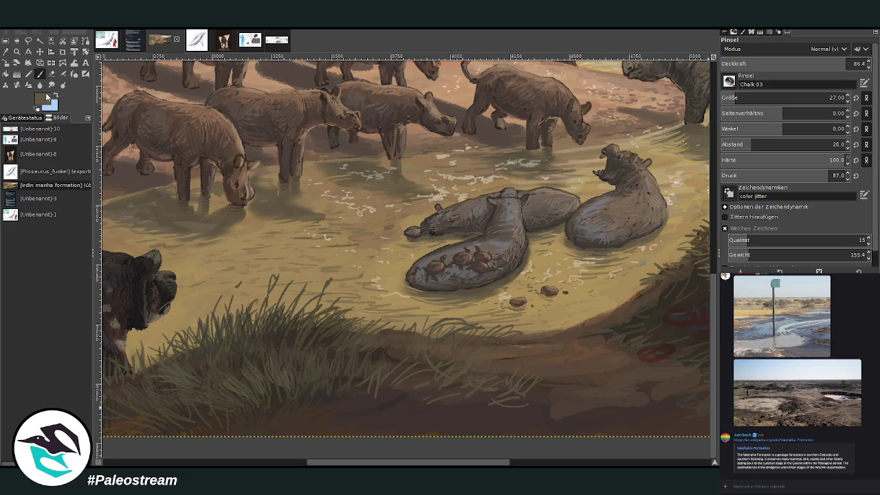
ctrl+click(668, 198)
key(o)
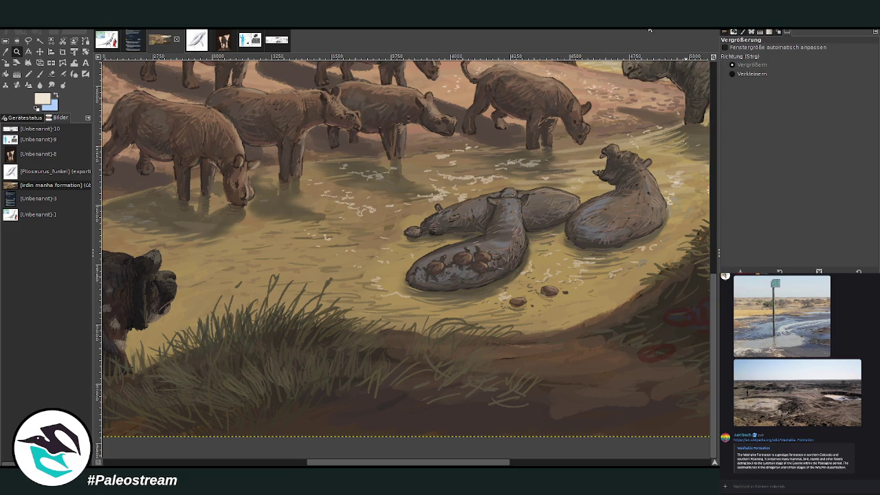
key(p)
click(732, 98)
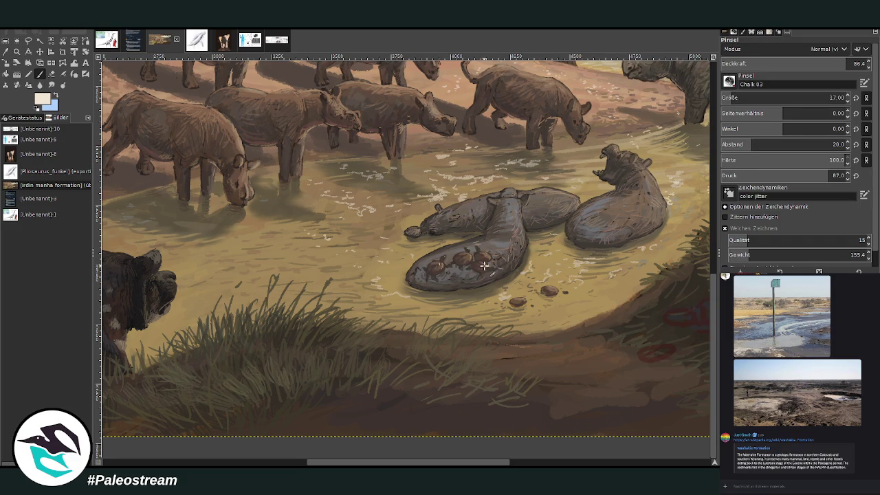
mouse_move(481, 259)
mouse_down()
mouse_move(462, 260)
mouse_move(474, 267)
mouse_up()
drag(520, 300, 511, 297)
drag(344, 462, 164, 462)
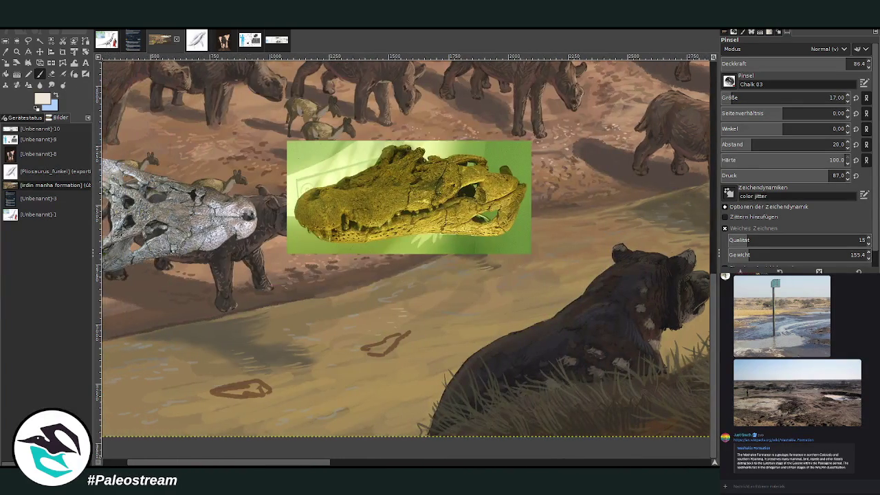
Step: Move the crocodile photo and grey skull up over the rhino and zoom in slightly
click(39, 52)
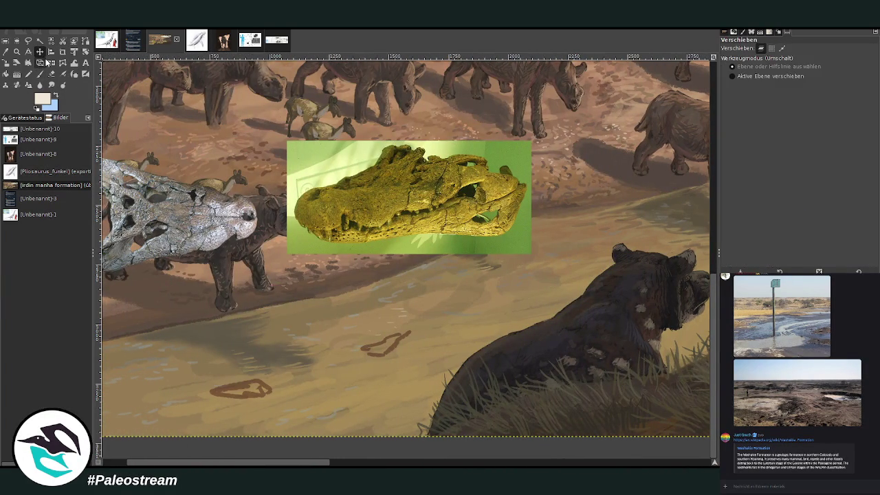
drag(321, 178, 375, 115)
drag(209, 213, 289, 144)
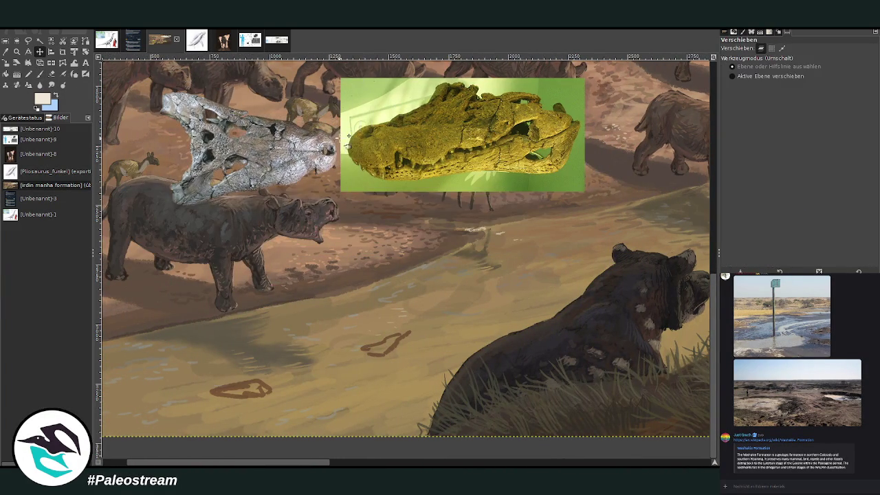
drag(350, 95, 372, 88)
click(17, 51)
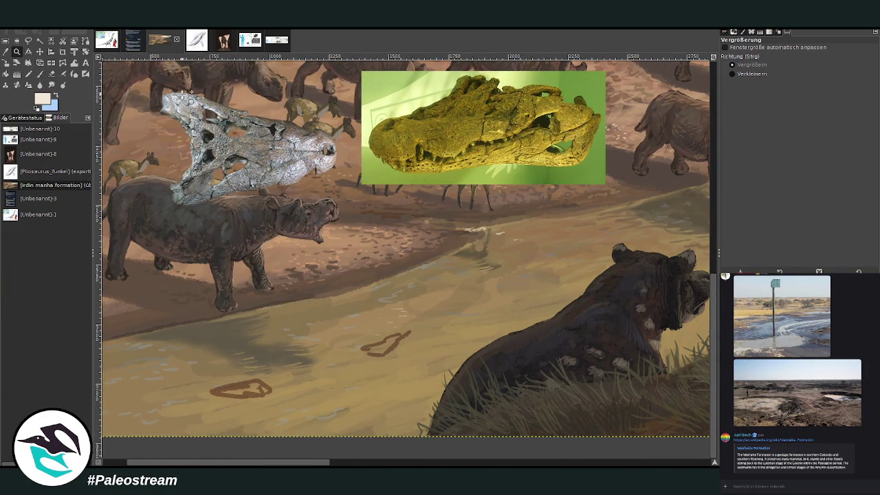
drag(157, 68, 496, 422)
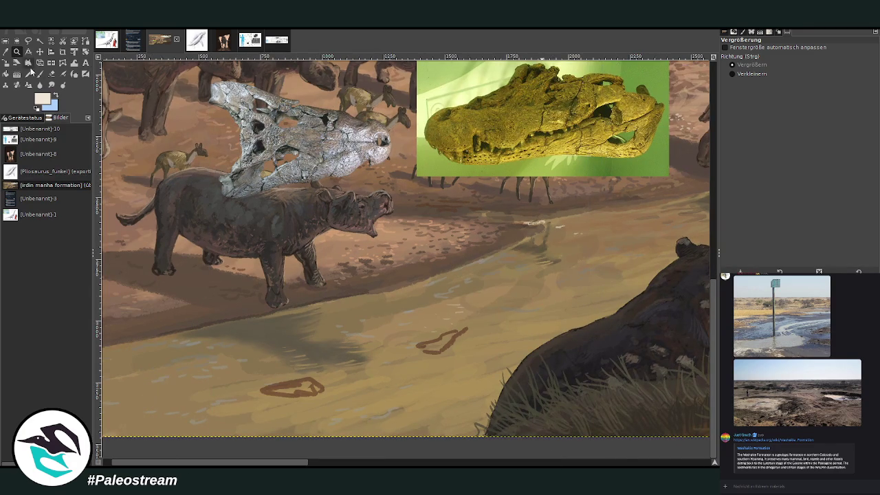
Step: Paint the small creature's outline in dark grey at size 26, opacity 89, then show the fossil sheet
click(39, 74)
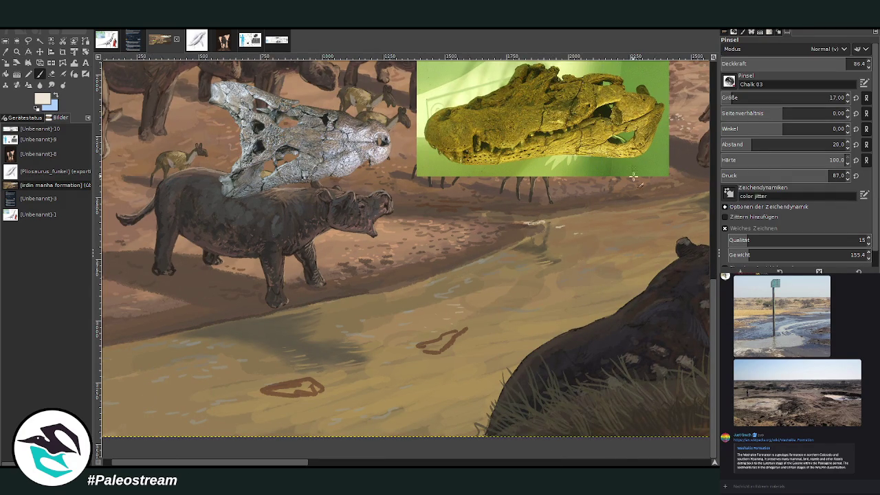
ctrl+click(667, 248)
click(830, 97)
click(830, 65)
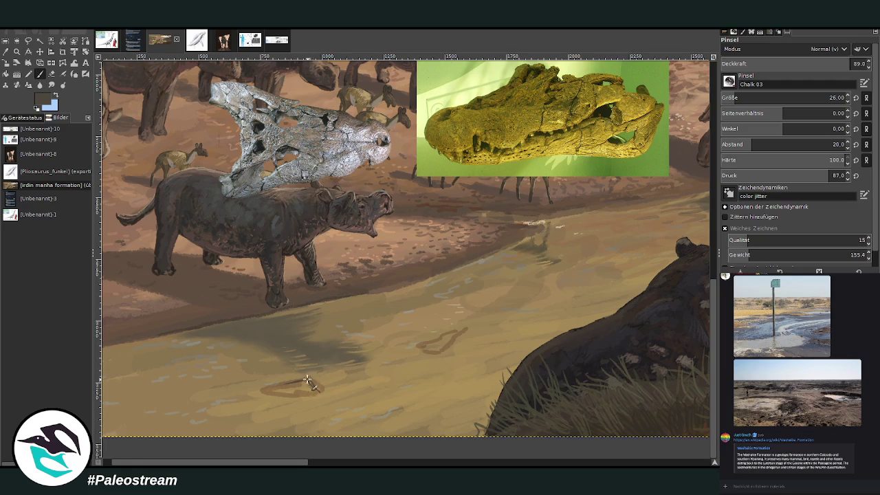
mouse_move(240, 395)
mouse_down()
mouse_move(309, 383)
mouse_move(285, 384)
mouse_move(303, 399)
mouse_move(278, 395)
mouse_up()
mouse_move(268, 386)
mouse_down()
mouse_move(275, 395)
mouse_move(289, 383)
mouse_move(271, 398)
mouse_move(261, 388)
mouse_up()
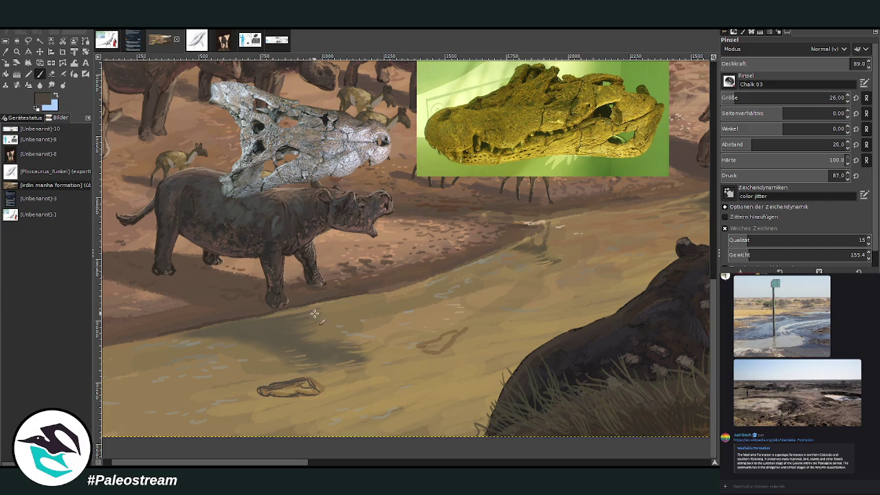
mouse_move(307, 368)
mouse_down()
mouse_move(276, 397)
mouse_move(303, 378)
mouse_move(289, 379)
mouse_move(314, 385)
mouse_move(302, 375)
mouse_up()
click(245, 44)
click(16, 52)
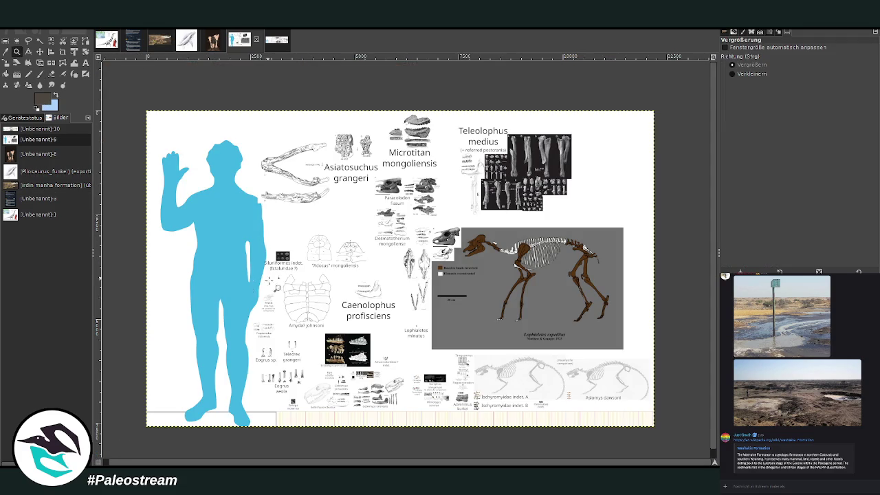
Step: Zoom in on the Gobiohyus orientalis figures on the reference sheet, then return to the painting
drag(301, 349, 407, 419)
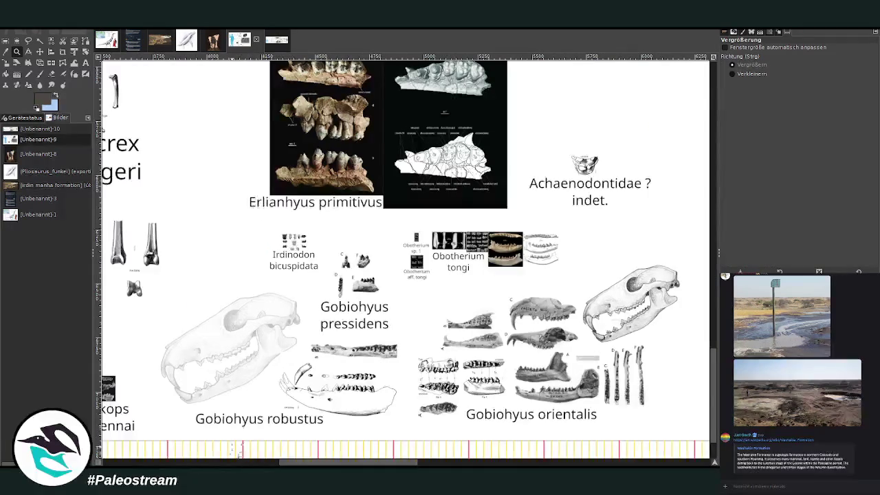
scroll(241, 342, right, 1)
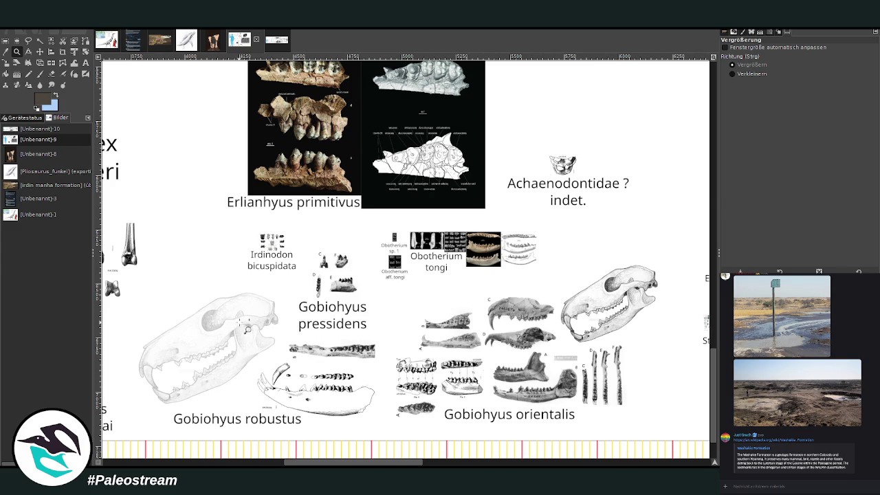
scroll(275, 426, right, 4)
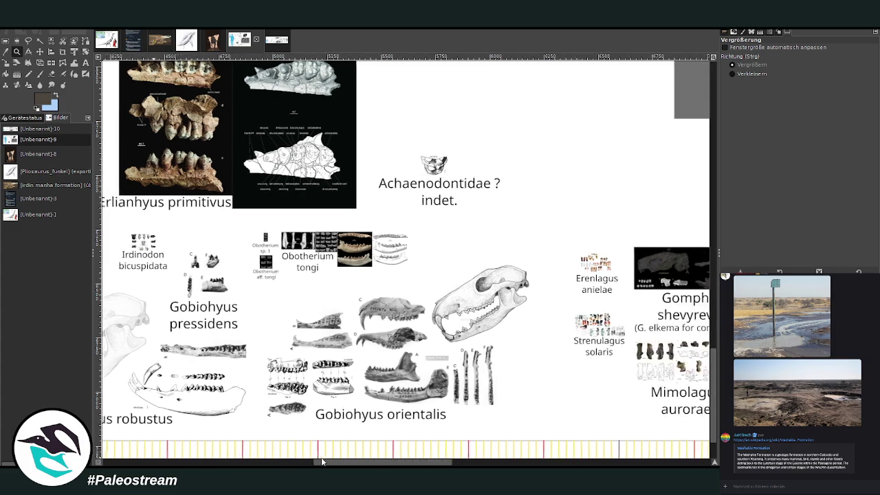
click(471, 404)
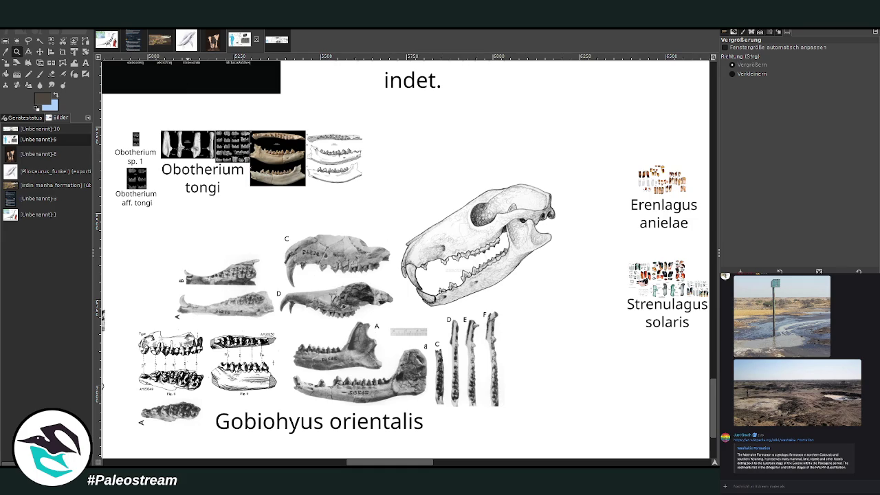
click(155, 41)
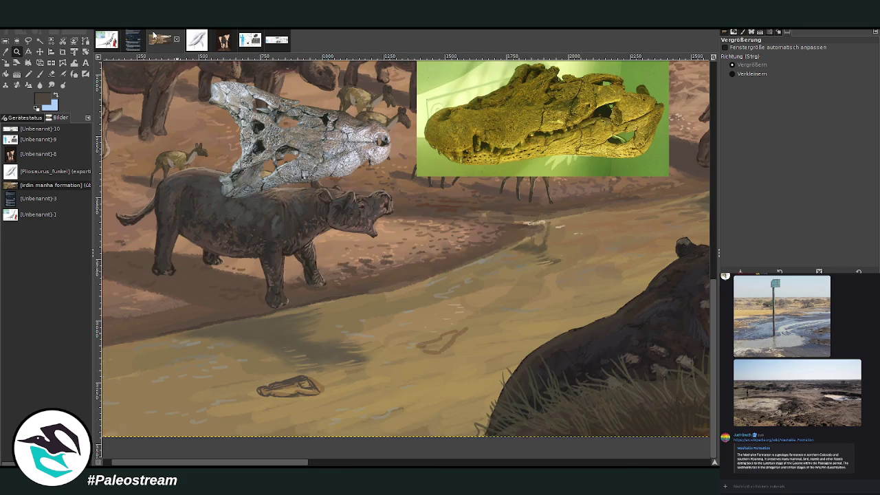
Step: Add dark brown strokes to the right small creature sketch in the water
click(40, 73)
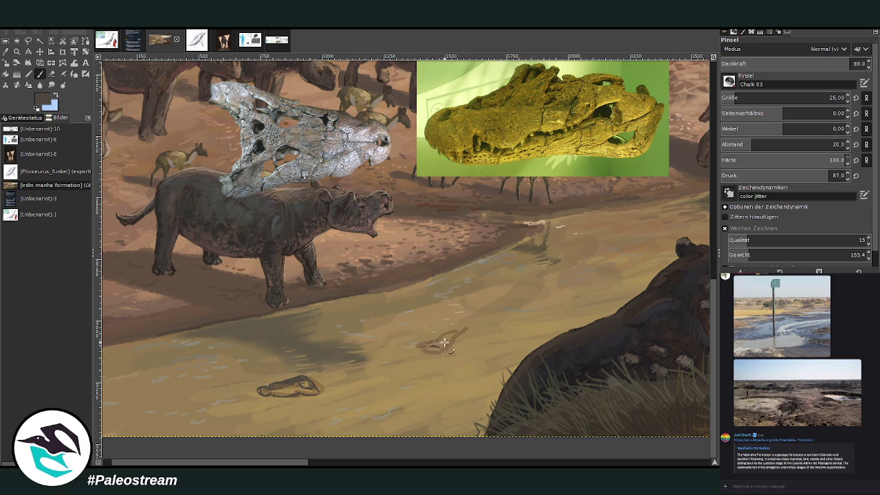
mouse_move(427, 344)
mouse_down()
mouse_move(416, 345)
mouse_move(450, 349)
mouse_up()
drag(453, 358, 433, 348)
mouse_move(435, 354)
mouse_down()
mouse_move(416, 362)
mouse_move(418, 354)
mouse_move(431, 356)
mouse_move(419, 365)
mouse_up()
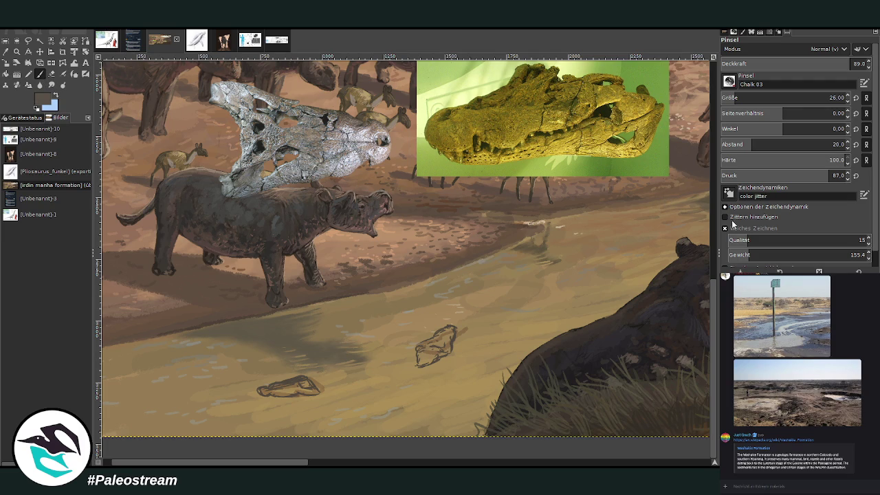
Step: Fill both small animals with darker brownish grey at brush size 54, then move the crocodile photo up-left
ctrl+click(663, 198)
click(741, 98)
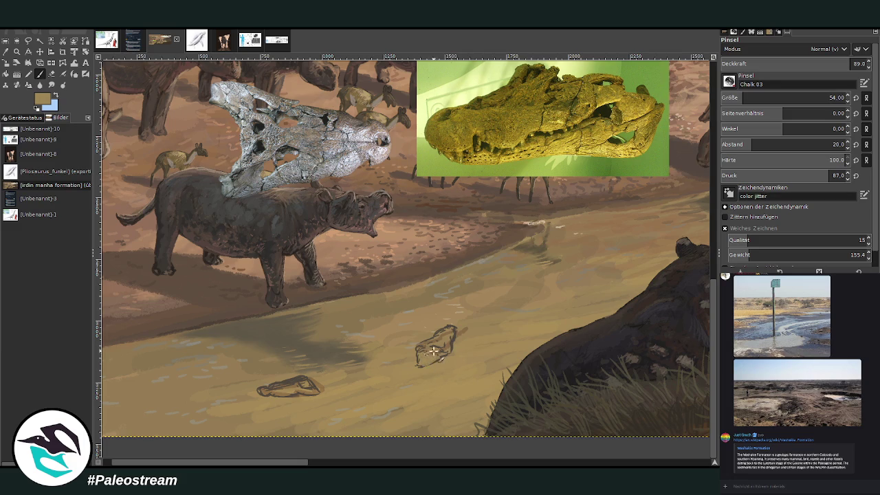
ctrl+click(683, 184)
mouse_move(418, 352)
mouse_down()
mouse_move(432, 368)
mouse_move(429, 356)
mouse_move(441, 352)
mouse_move(426, 364)
mouse_up()
drag(302, 387, 280, 391)
drag(282, 463, 305, 463)
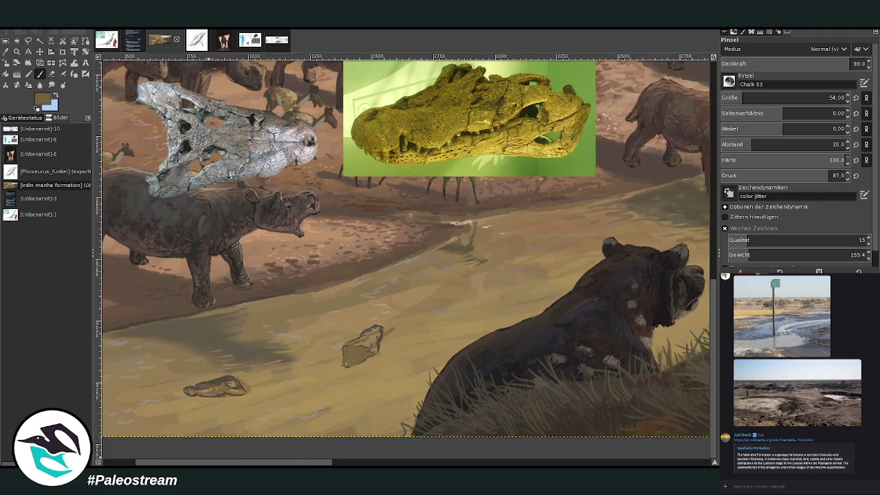
key(m)
drag(406, 146, 225, 89)
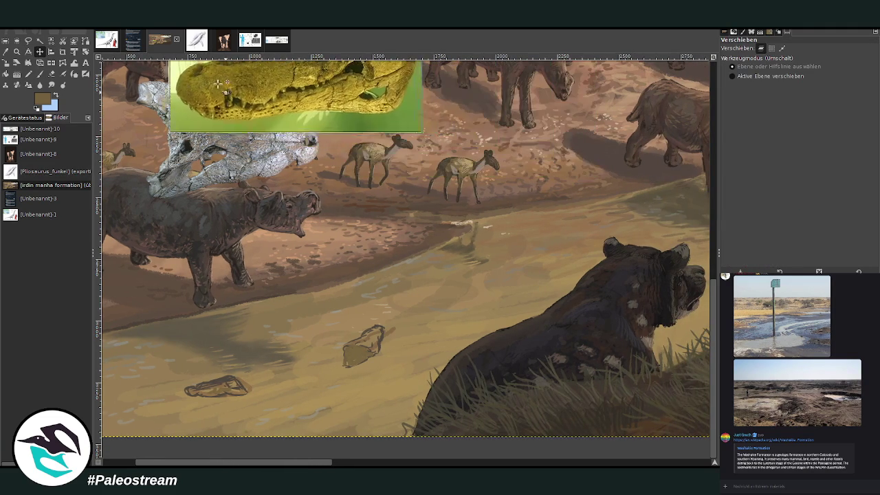
Step: Paint the left and right small shapes darker brown, covering their light outlines
scroll(708, 367, up, 3)
scroll(714, 363, up, 2)
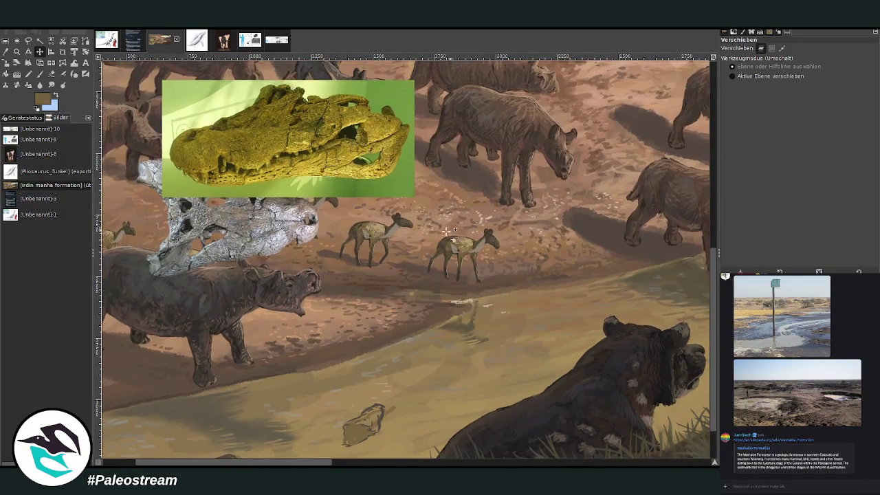
mouse_move(316, 463)
mouse_down()
mouse_move(381, 463)
mouse_move(302, 463)
mouse_up()
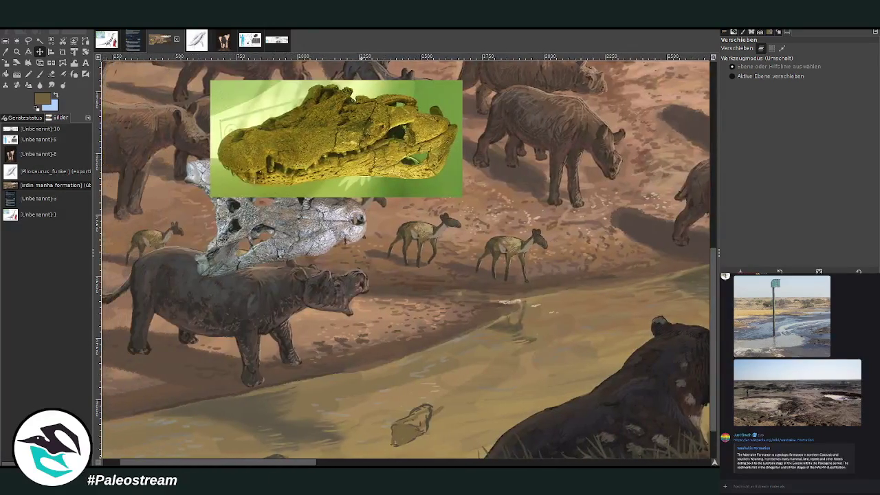
scroll(714, 365, down, 4)
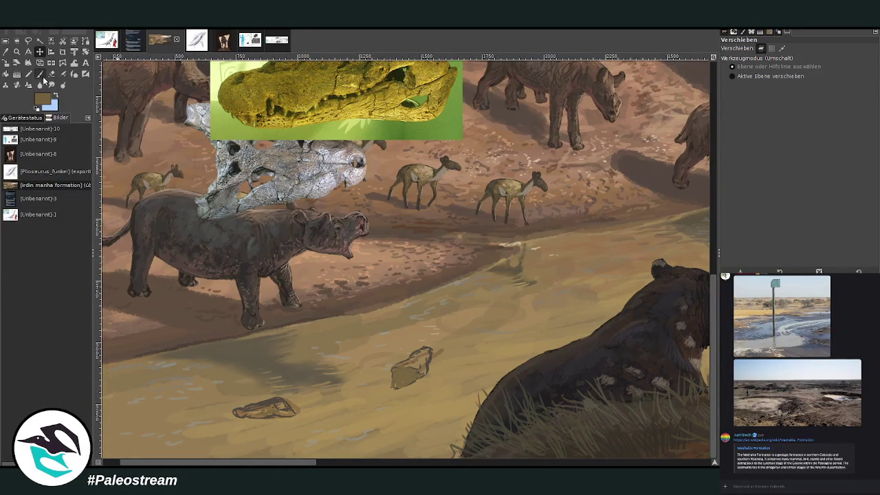
click(40, 74)
mouse_move(249, 413)
mouse_down()
mouse_move(241, 413)
mouse_move(271, 409)
mouse_move(268, 403)
mouse_move(283, 413)
mouse_move(259, 413)
mouse_move(278, 404)
mouse_up()
mouse_move(405, 371)
mouse_down()
mouse_move(420, 361)
mouse_move(413, 371)
mouse_move(409, 360)
mouse_move(420, 369)
mouse_move(402, 371)
mouse_move(422, 366)
mouse_move(415, 353)
mouse_move(406, 363)
mouse_move(418, 368)
mouse_move(424, 352)
mouse_up()
Step: Shade both creatures in brown, varying opacity between 46.7 and 67.8
mouse_move(265, 403)
mouse_down()
mouse_move(235, 413)
mouse_move(288, 400)
mouse_move(242, 408)
mouse_move(270, 404)
mouse_move(257, 405)
mouse_move(279, 413)
mouse_move(246, 417)
mouse_up()
click(788, 60)
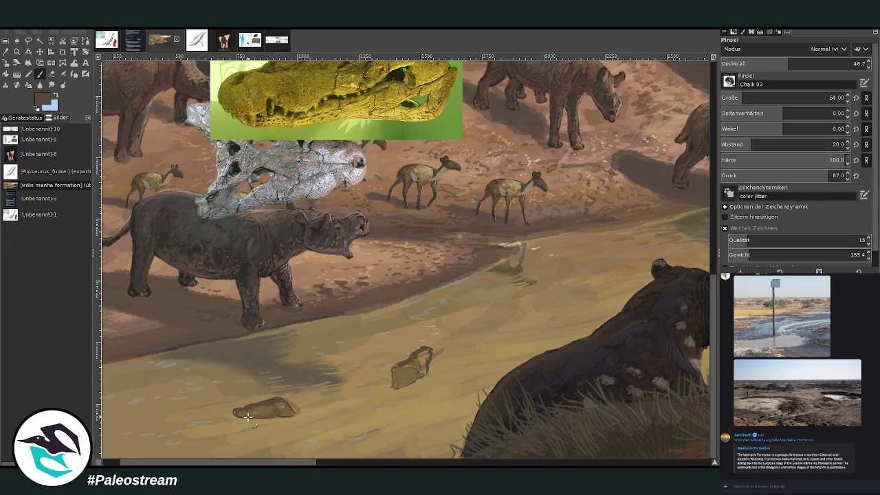
mouse_move(403, 366)
mouse_down()
mouse_move(396, 389)
mouse_move(426, 353)
mouse_up()
click(819, 63)
drag(424, 363, 418, 369)
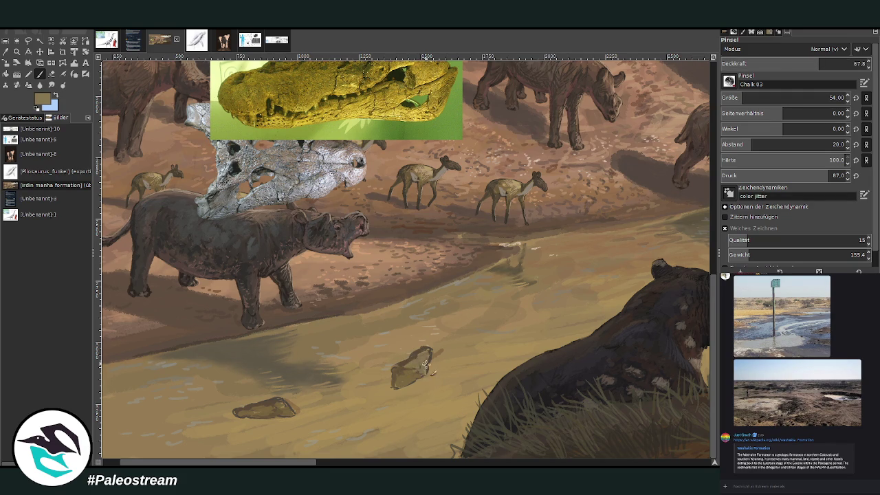
mouse_move(418, 370)
mouse_down()
mouse_move(423, 351)
mouse_move(404, 383)
mouse_move(421, 374)
mouse_up()
mouse_move(275, 415)
mouse_down()
mouse_move(273, 407)
mouse_move(292, 415)
mouse_move(242, 413)
mouse_move(292, 411)
mouse_up()
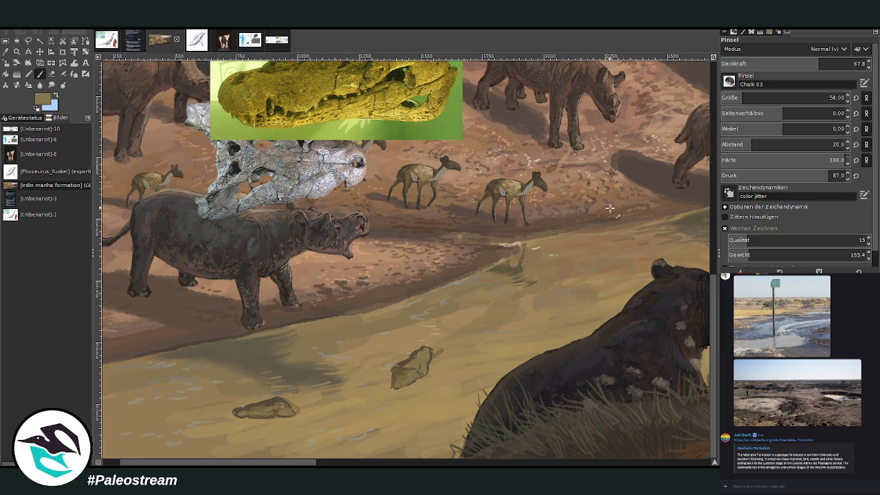
Step: Repaint both creatures with a slightly lighter colour to smooth their surfaces
ctrl+click(681, 182)
mouse_move(255, 408)
mouse_down()
mouse_move(271, 408)
mouse_move(238, 413)
mouse_up()
drag(418, 364, 405, 382)
mouse_move(282, 407)
mouse_down()
mouse_move(299, 409)
mouse_move(241, 413)
mouse_up()
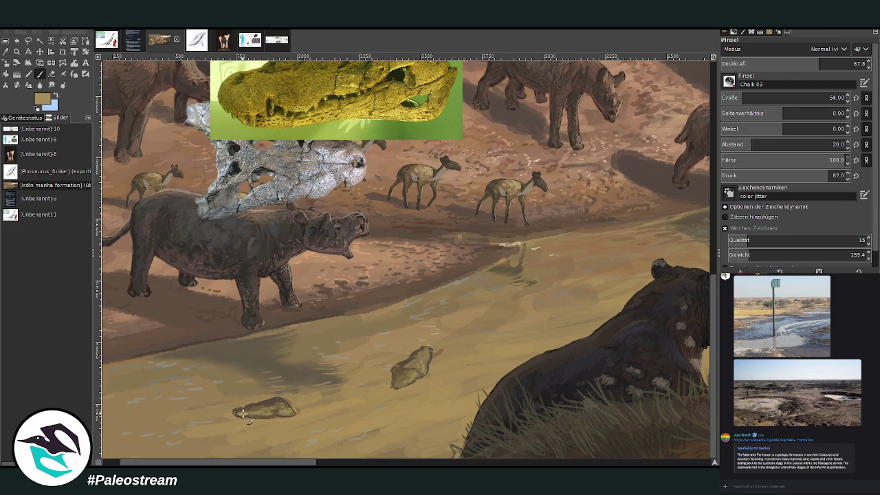
Step: Shade the bottom creature's upper-left body in dark brown at size 26, opacity 77.6
ctrl+click(643, 211)
click(750, 95)
click(832, 61)
mouse_move(272, 407)
mouse_down()
mouse_move(267, 414)
mouse_move(256, 403)
mouse_move(271, 399)
mouse_up()
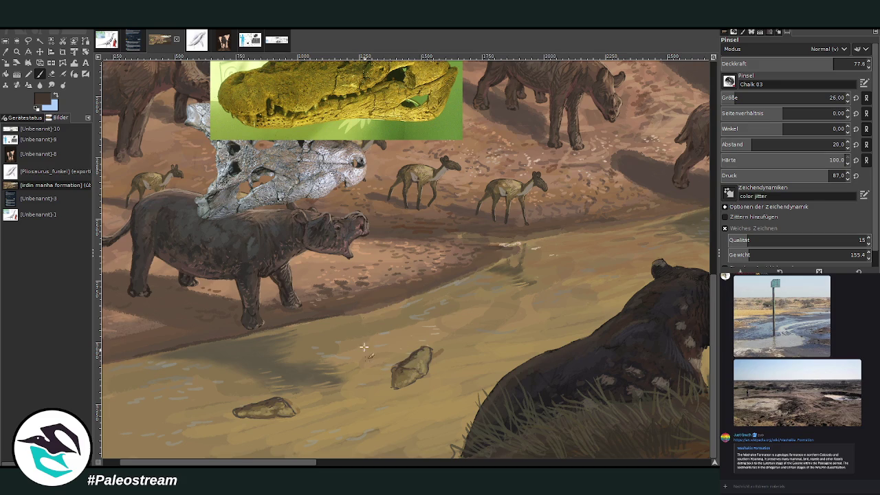
Step: Touch up the log in the water at 84.2 opacity, darkening its lower edge
click(6, 52)
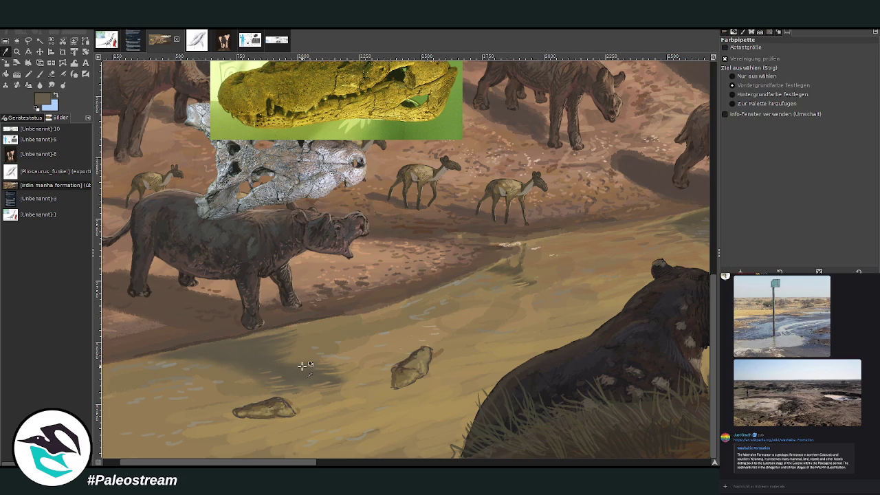
click(41, 74)
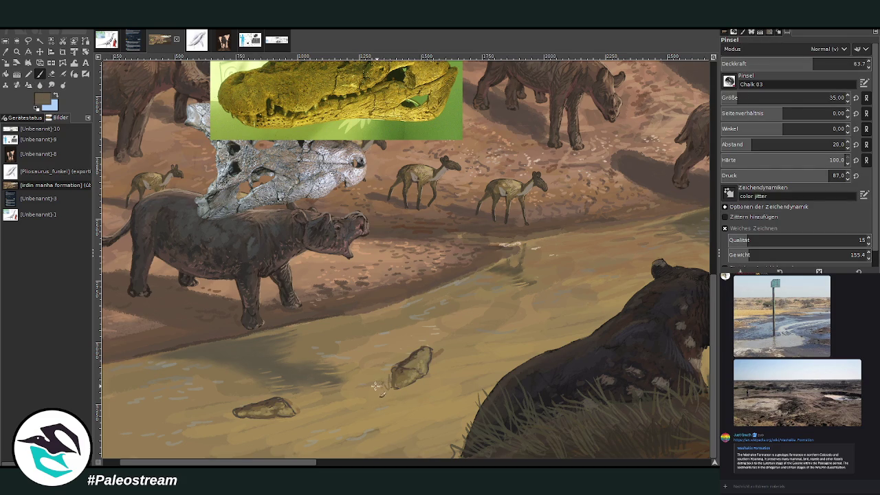
drag(317, 460, 390, 460)
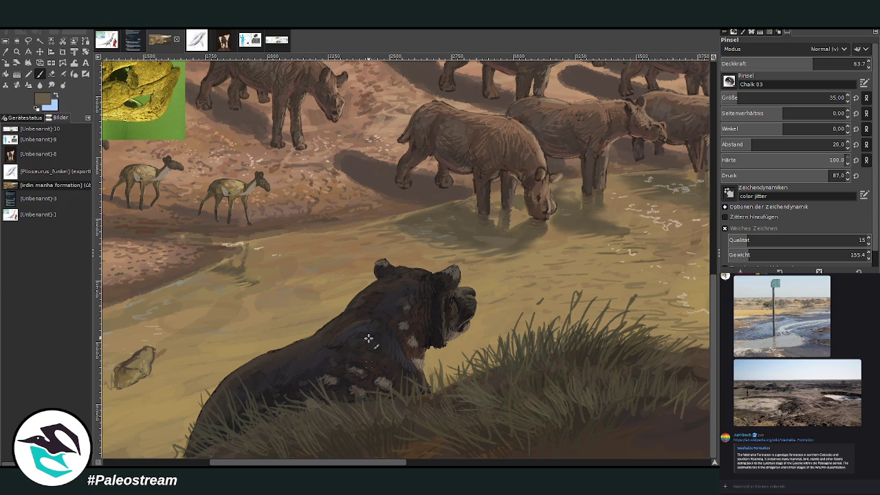
drag(308, 462, 201, 462)
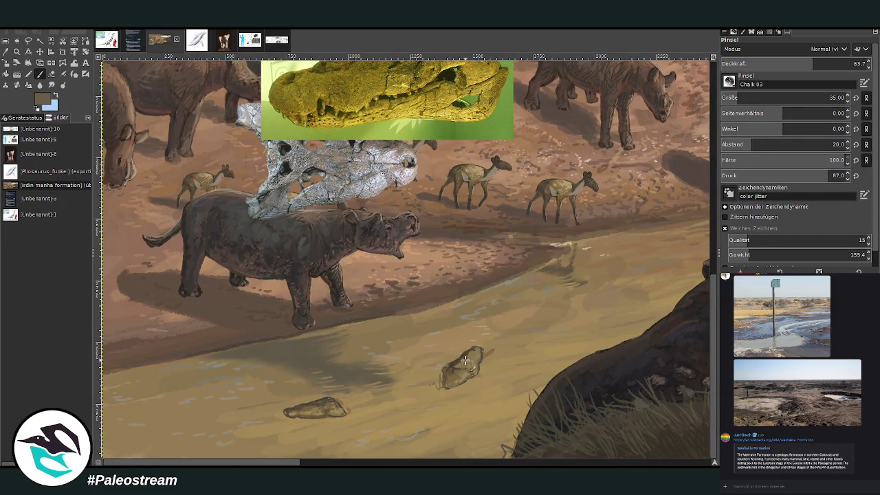
drag(470, 359, 462, 363)
drag(813, 64, 843, 63)
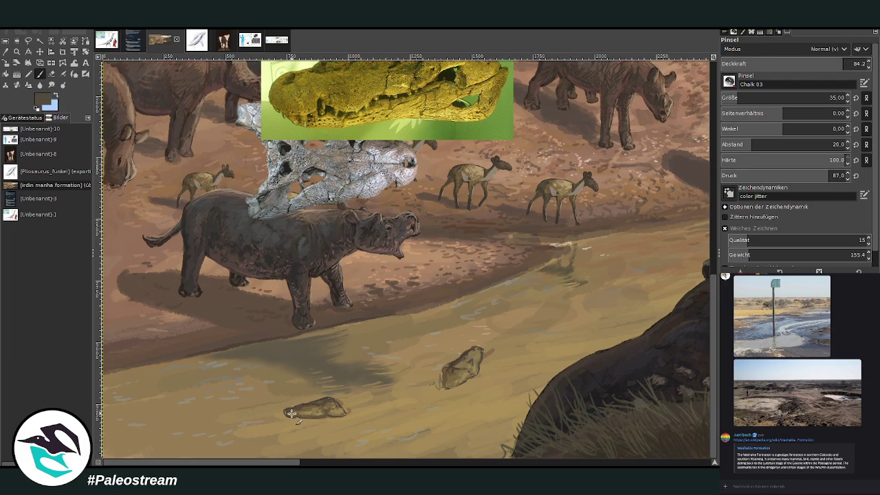
drag(328, 407, 293, 410)
Step: Sample a light tan colour from the painting to paint with
click(7, 53)
click(476, 330)
click(663, 150)
key(p)
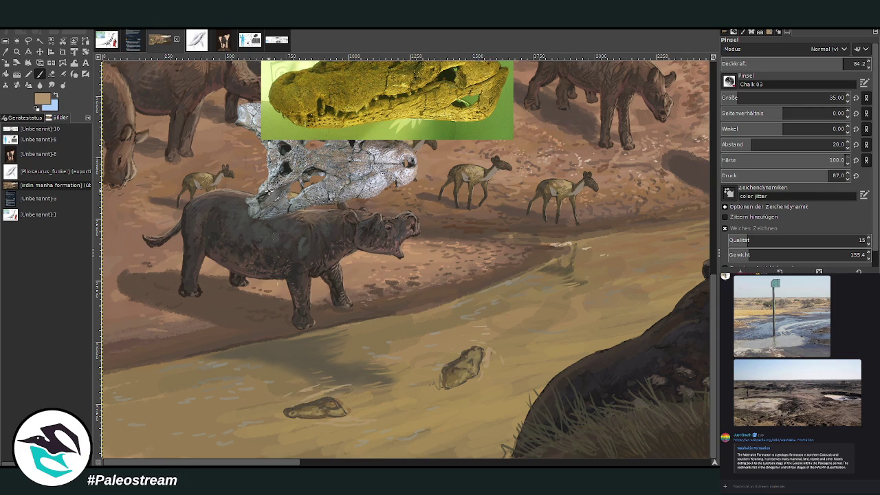
Step: Sample a dark grey-brown and paint a thin stroke from the crocodile's tail at 54.6, then 34.4 opacity
click(11, 67)
click(354, 378)
click(39, 73)
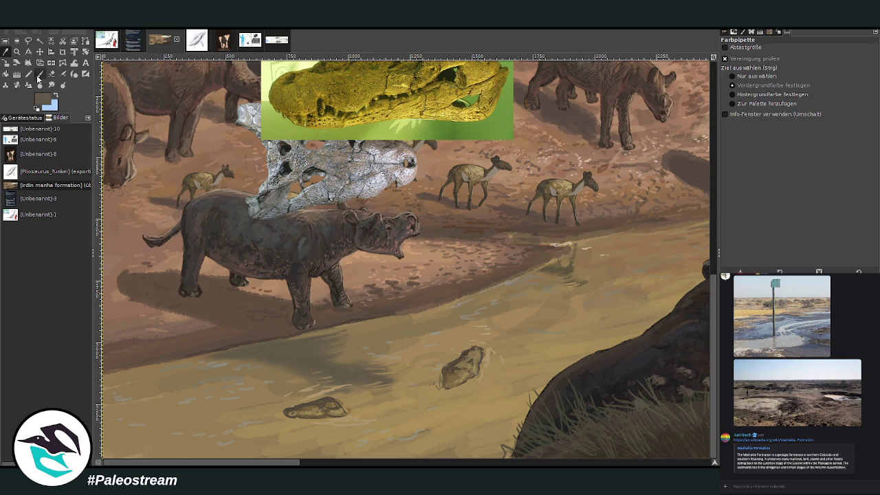
click(791, 65)
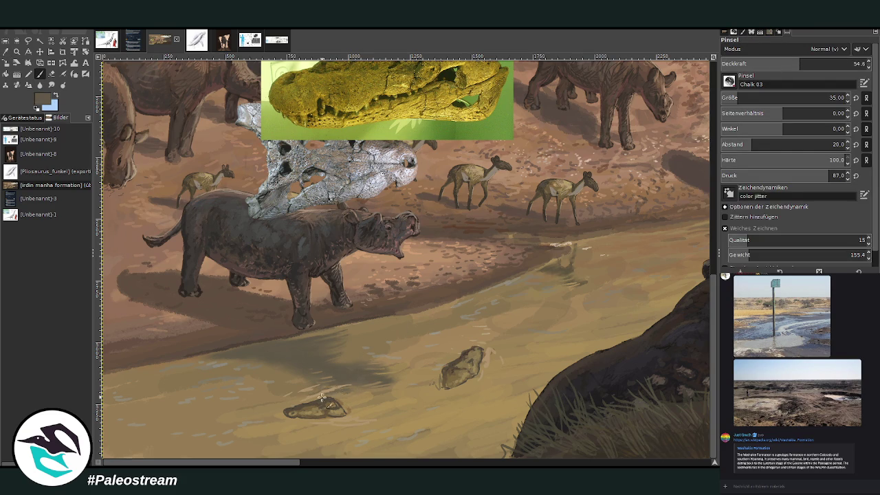
drag(355, 418, 396, 416)
click(771, 63)
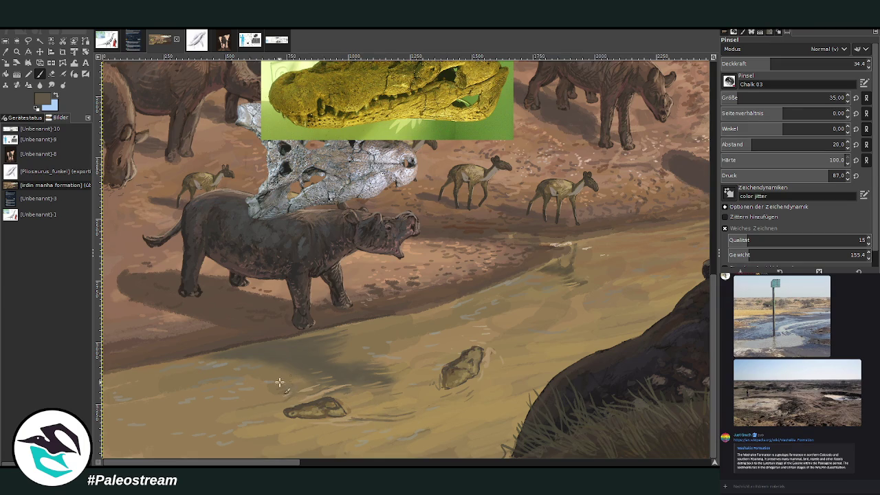
drag(714, 329, 584, 277)
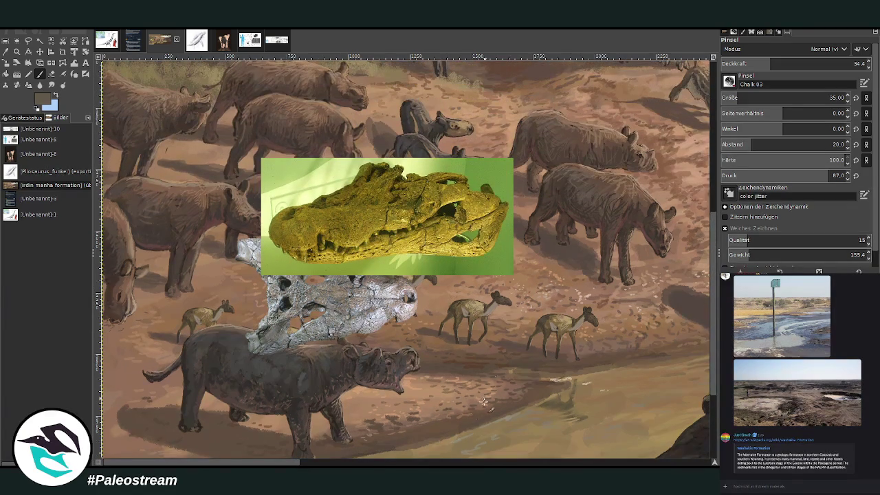
Step: Zoom in on the hippos in the water and pick the riverbank's dark brown as paint colour
click(316, 463)
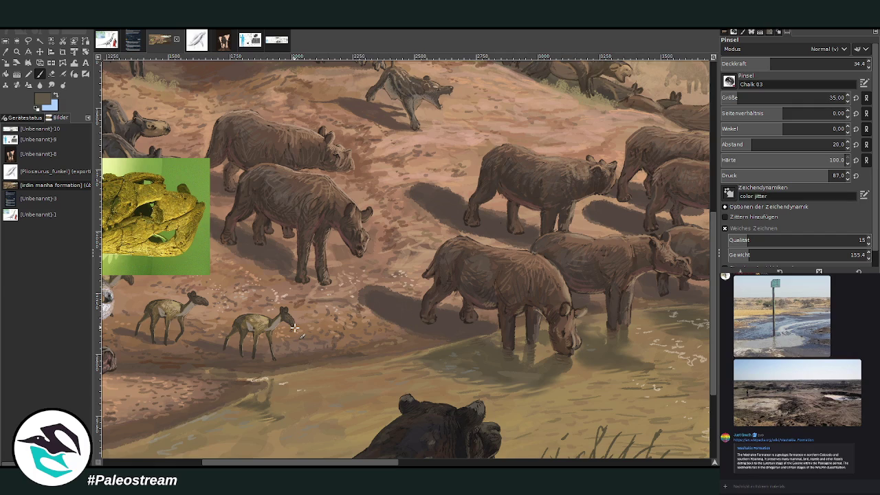
scroll(687, 296, up, 2)
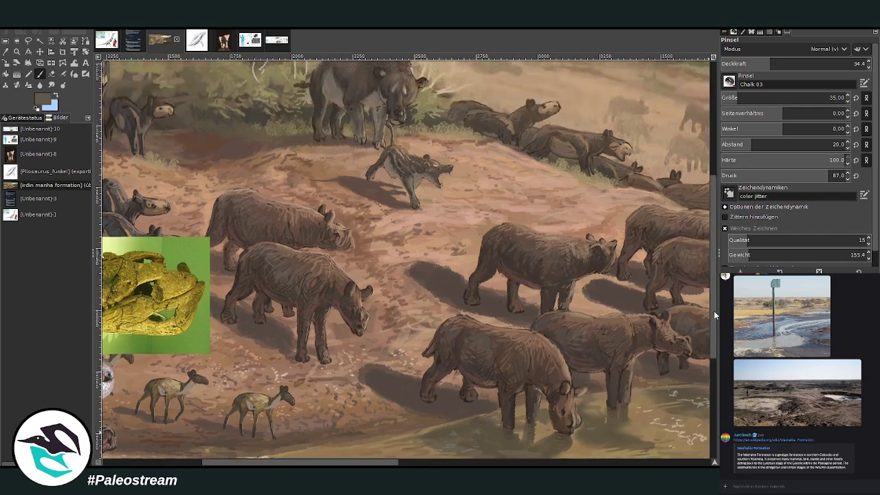
scroll(664, 235, up, 1)
ctrl+scroll(273, 255, down, 3)
ctrl+scroll(272, 254, down, 2)
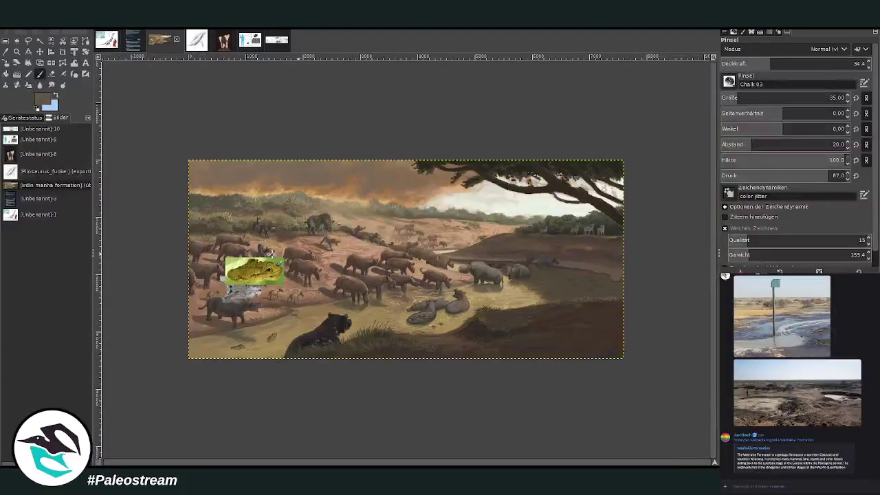
click(16, 52)
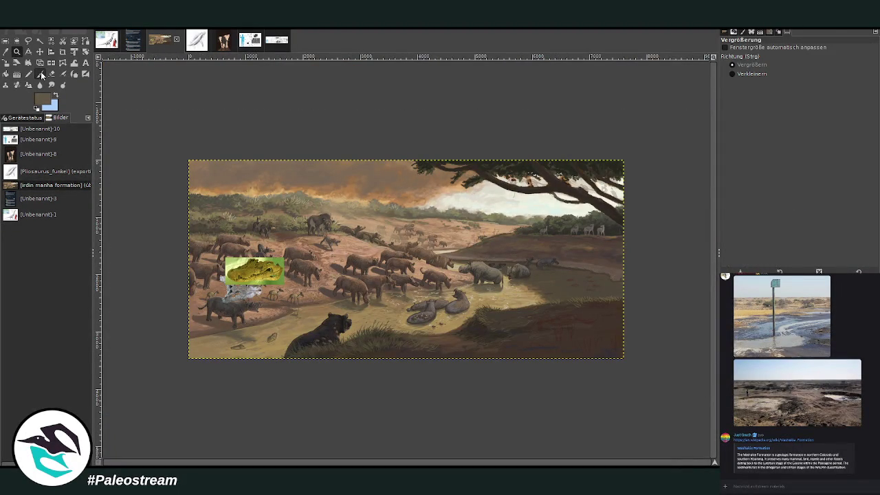
drag(474, 230, 616, 318)
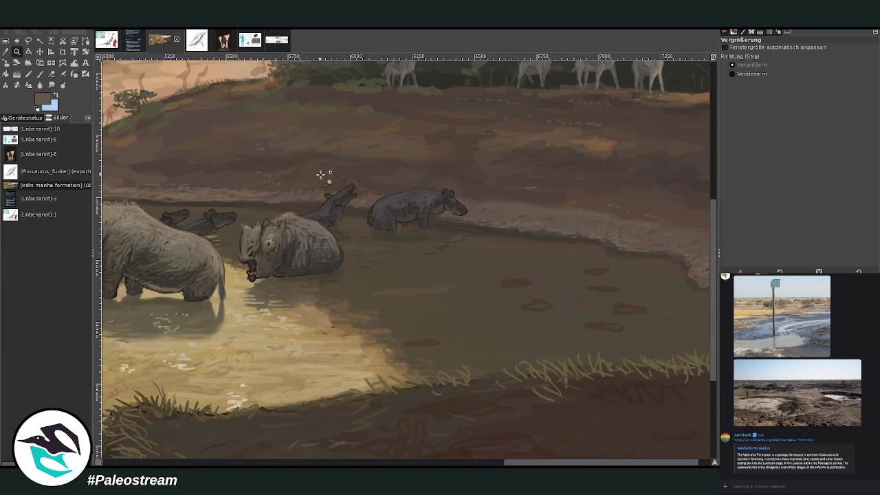
click(40, 73)
ctrl+click(666, 213)
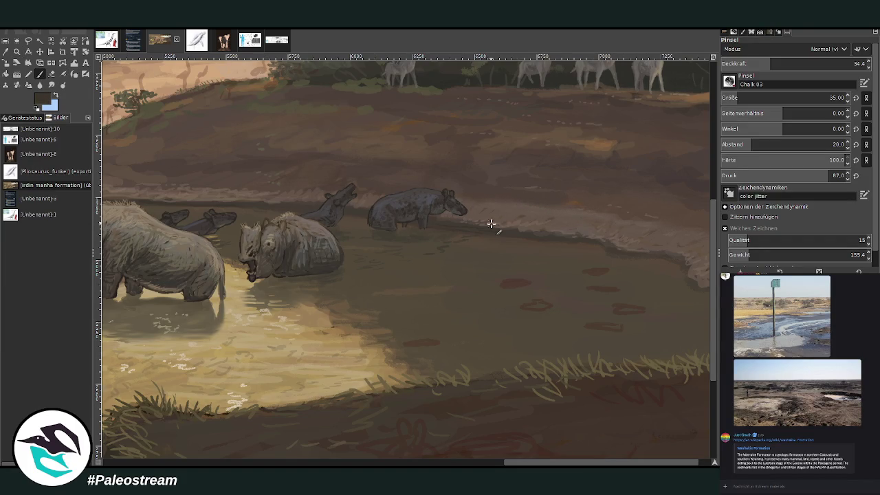
Step: Zoom in on the grazing herd, sample a brown, and drag the skull references toward the right edge
scroll(491, 224, down, 4)
scroll(491, 223, down, 2)
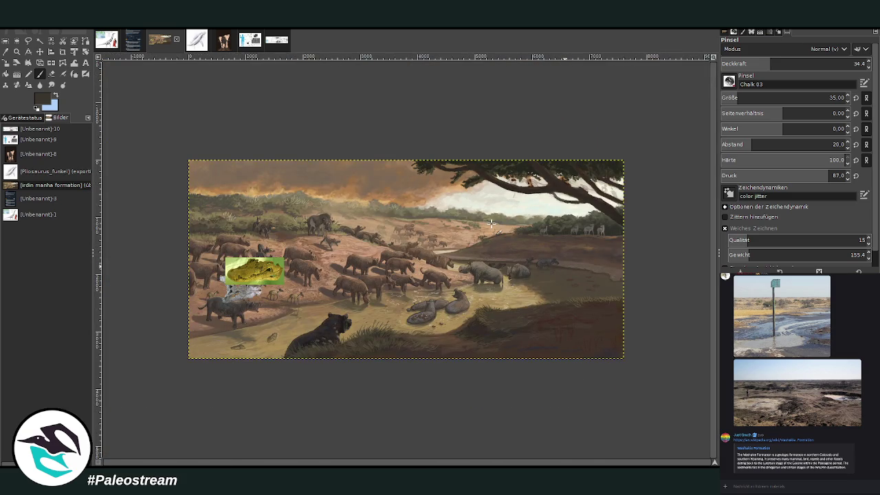
key(z)
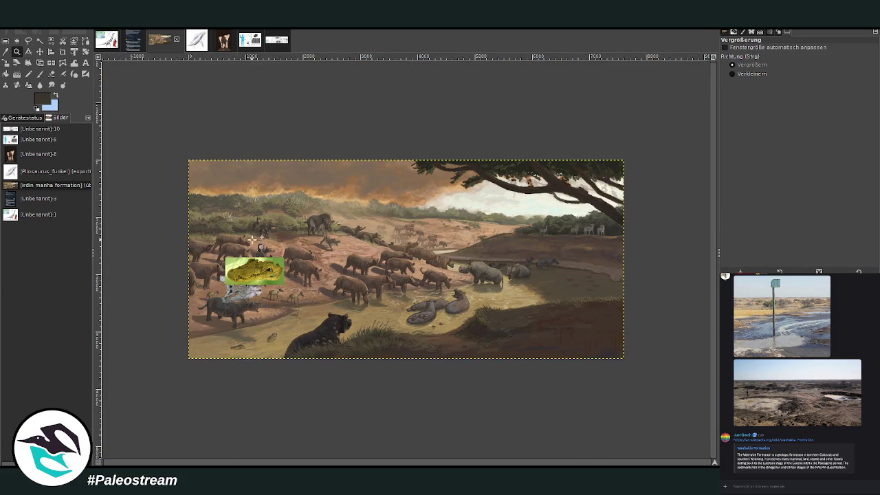
mouse_move(300, 220)
mouse_down()
mouse_move(328, 233)
mouse_move(406, 344)
mouse_up()
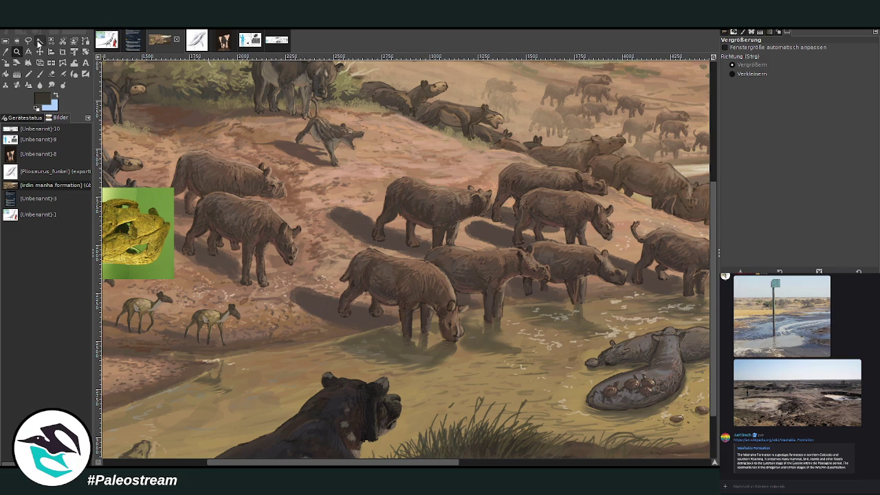
scroll(406, 260, left, 3)
scroll(579, 421, left, 1)
scroll(663, 431, down, 3)
scroll(405, 260, left, 5)
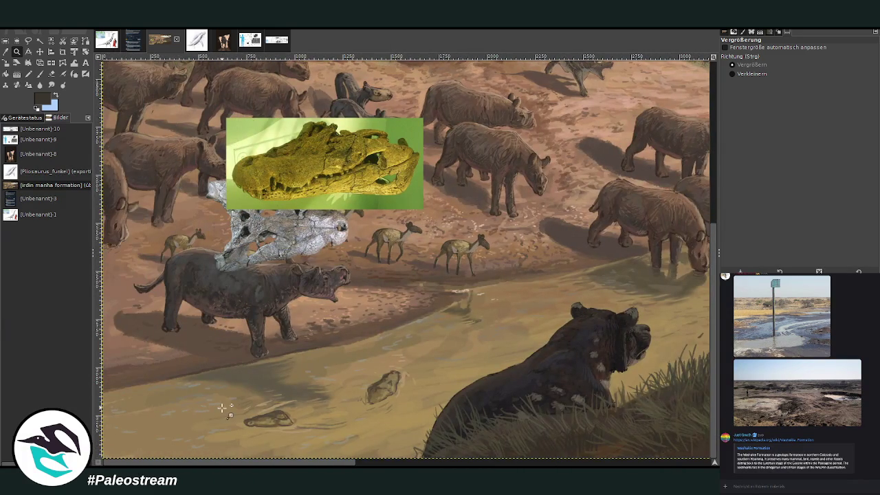
click(6, 51)
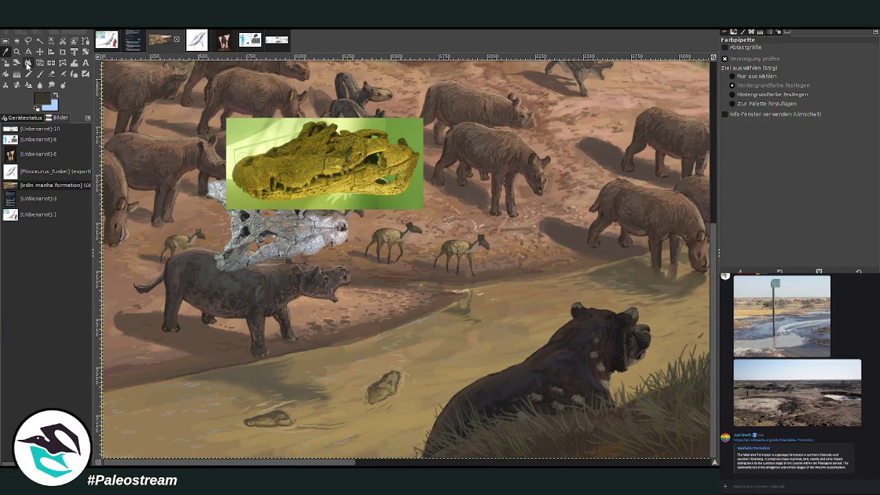
click(380, 392)
key(m)
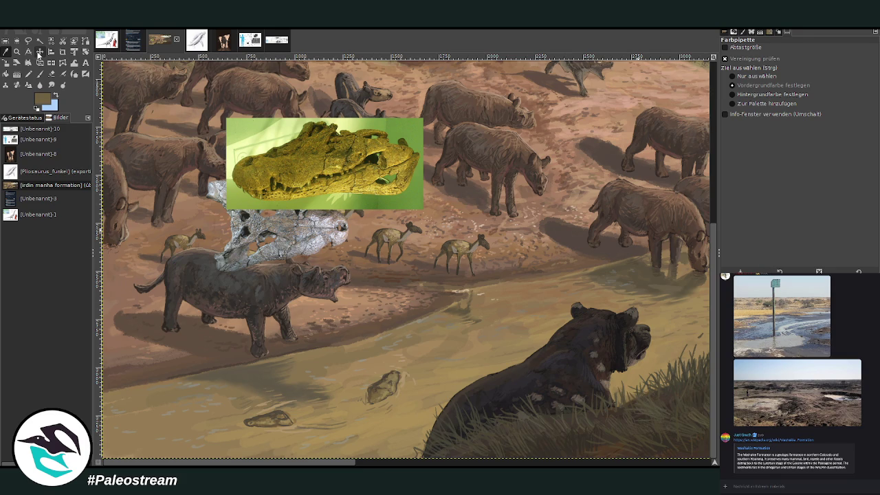
drag(287, 170, 660, 152)
Step: Drag the yellow skull above the wallowing animals and the grey skull below it
drag(337, 156, 715, 162)
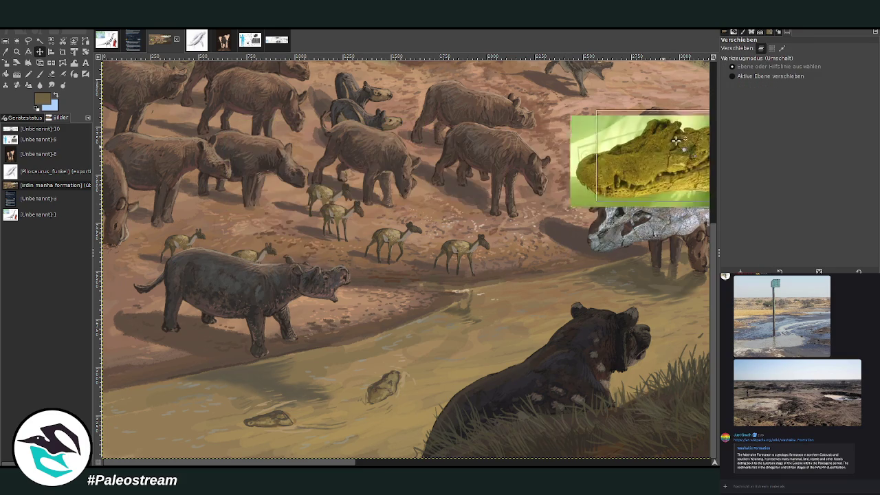
scroll(405, 421, right, 10)
drag(337, 165, 631, 147)
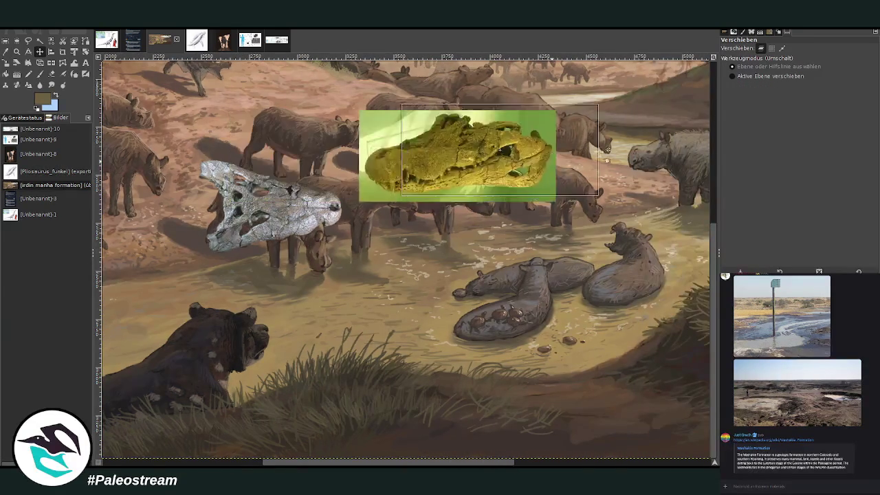
drag(285, 219, 635, 246)
scroll(405, 275, right, 10)
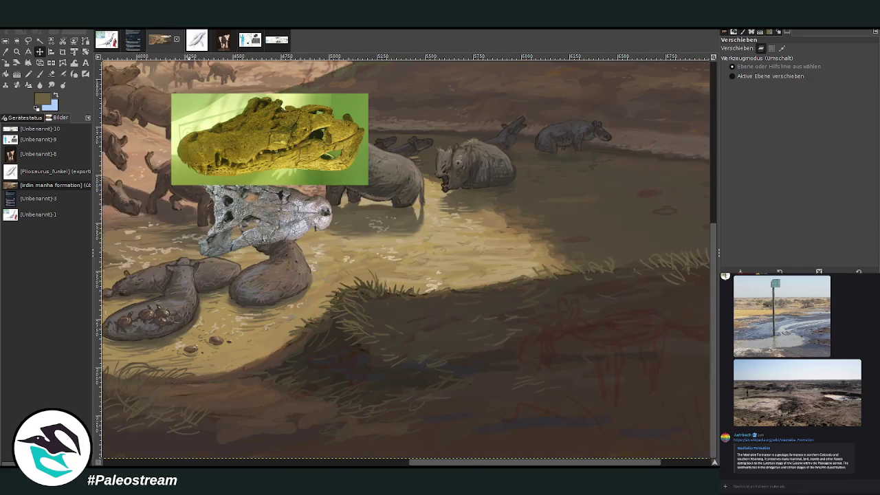
drag(203, 140, 536, 107)
click(206, 205)
drag(207, 205, 570, 184)
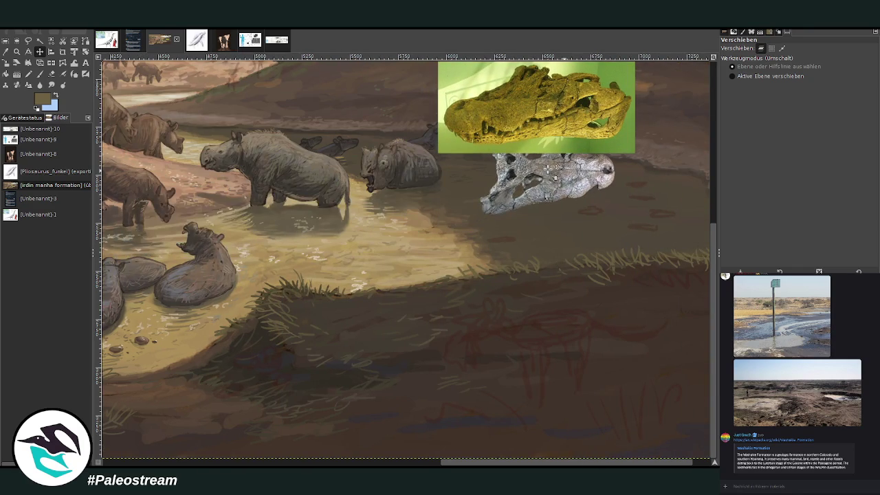
Step: Fine-tune both skulls' positions, grey beneath yellow, and zoom in on the two references
scroll(527, 127, right, 1)
drag(527, 126, 550, 101)
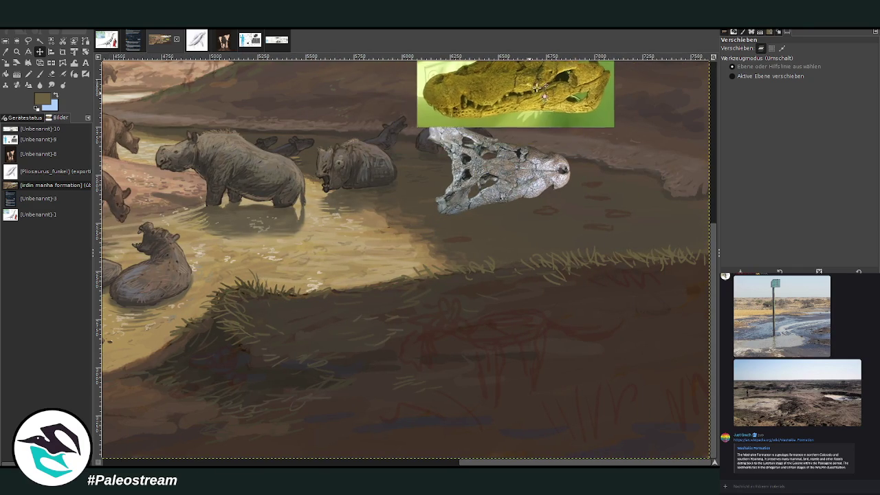
scroll(711, 256, up, 2)
drag(519, 148, 601, 105)
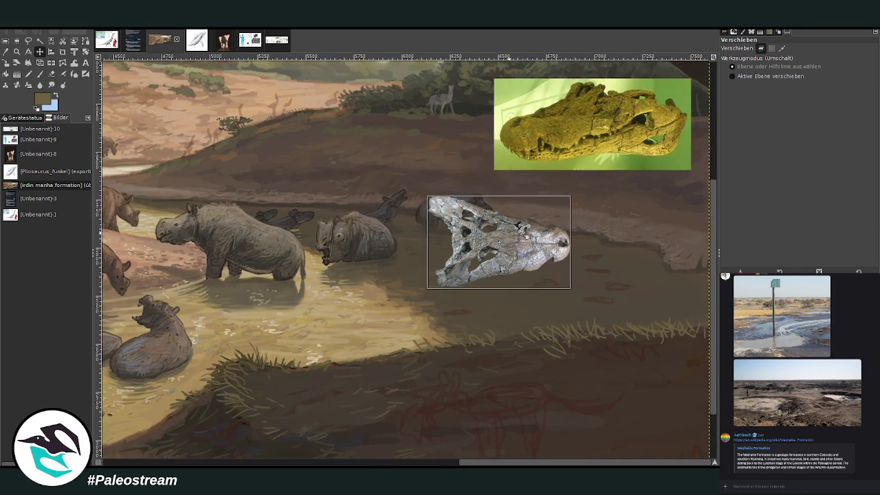
drag(481, 249, 574, 206)
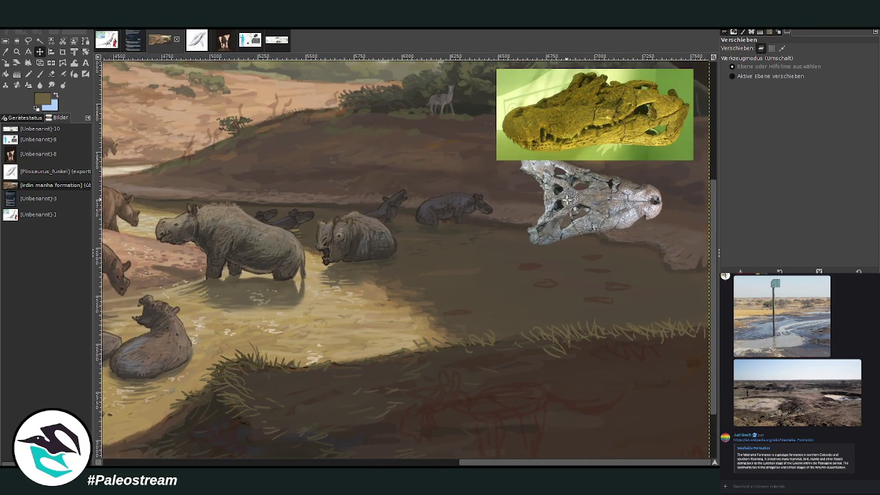
click(16, 52)
scroll(713, 259, up, 1)
drag(422, 76, 692, 392)
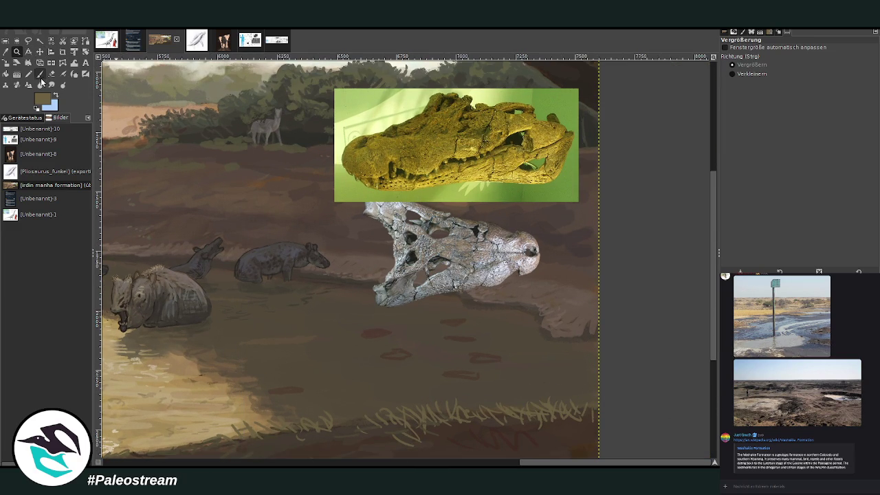
Step: Paint a pale, lengthened fleck into the muddy water at 55.5 brush opacity
click(40, 74)
drag(785, 65, 801, 65)
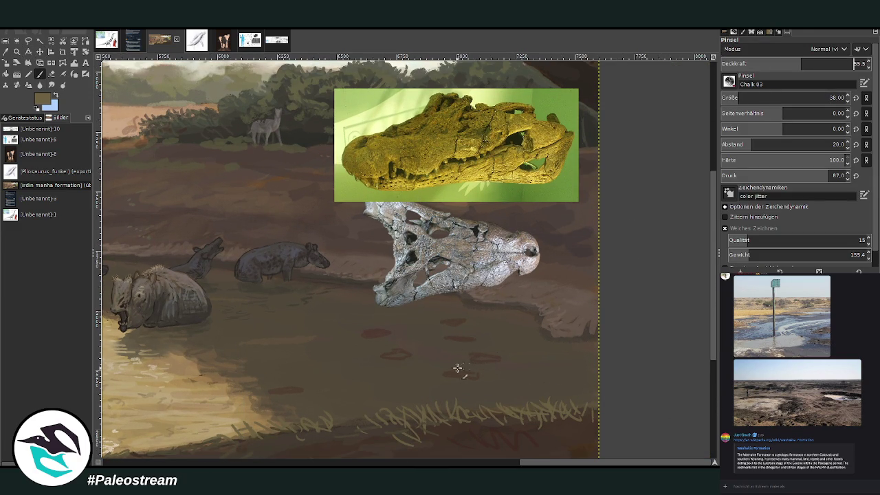
drag(444, 372, 469, 373)
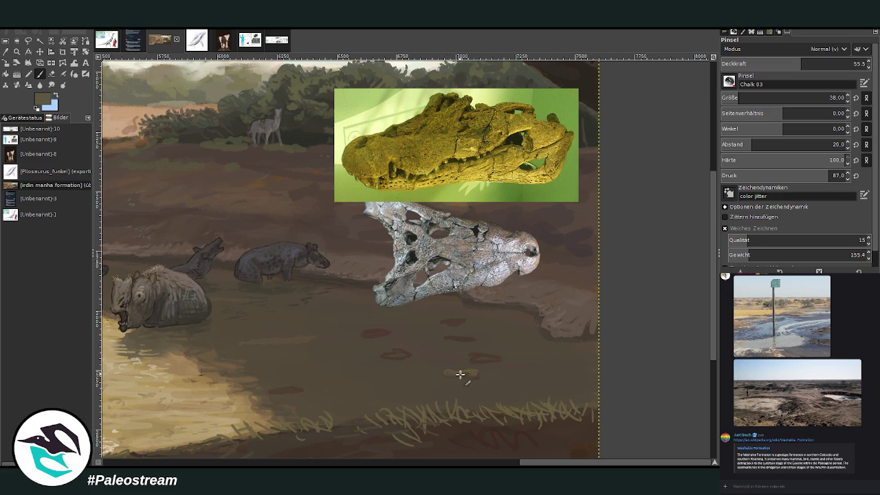
mouse_move(464, 372)
mouse_down()
mouse_move(477, 372)
mouse_move(446, 372)
mouse_up()
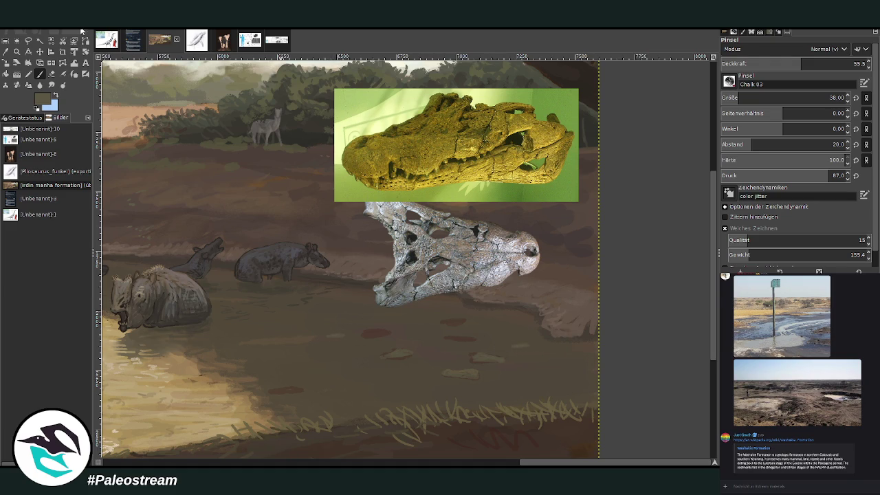
Step: Sample dark browns from the water as the new paint colour
click(6, 51)
click(477, 301)
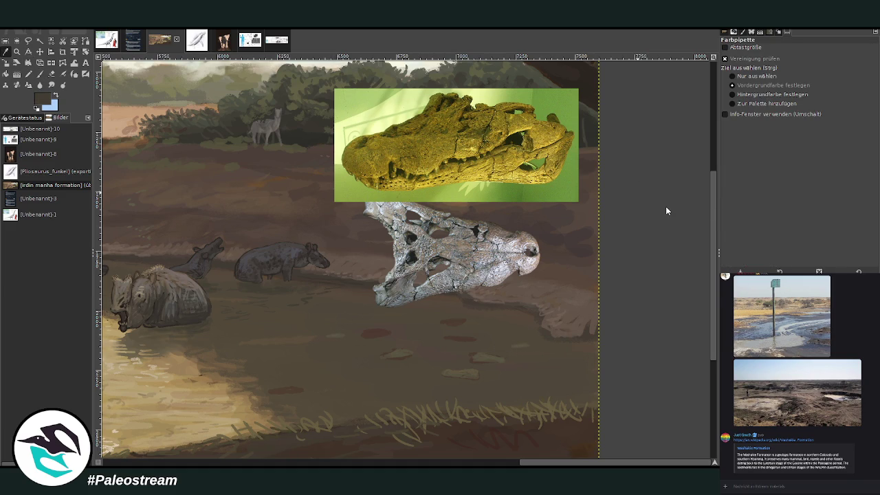
key(p)
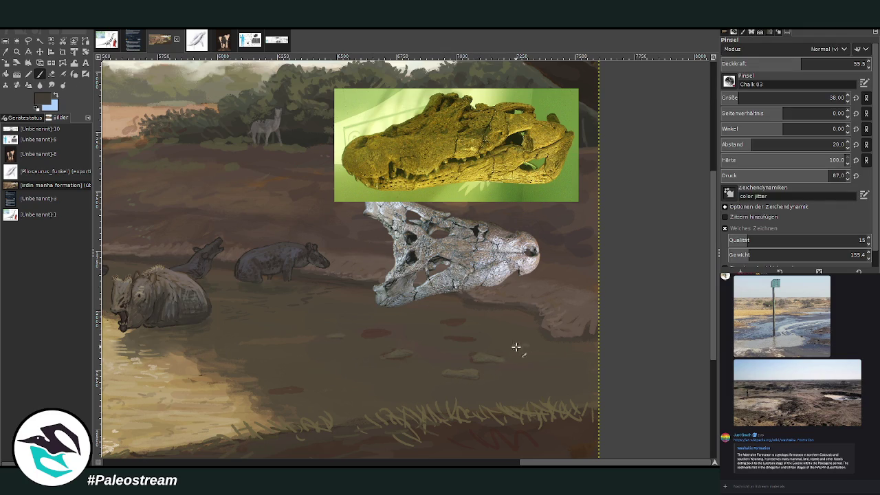
key(o)
click(495, 287)
click(40, 74)
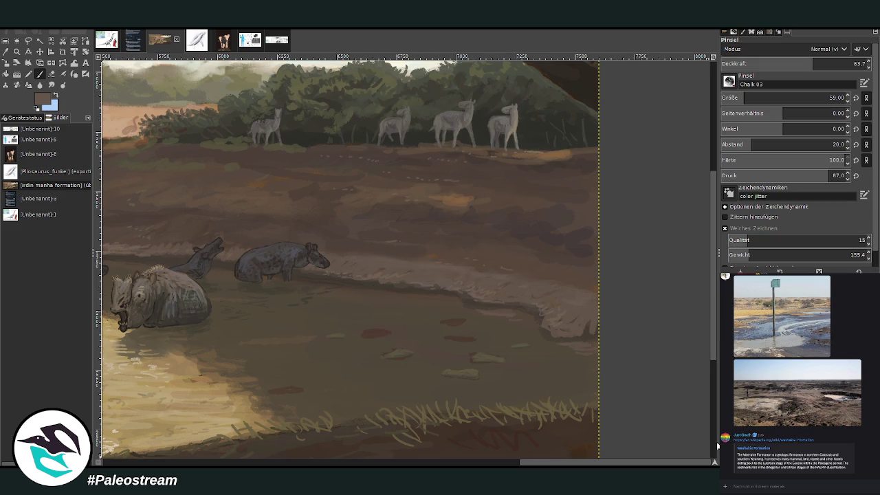
Step: Paste the copied skull region, then undo it so only the painting remains
key(Page_Up)
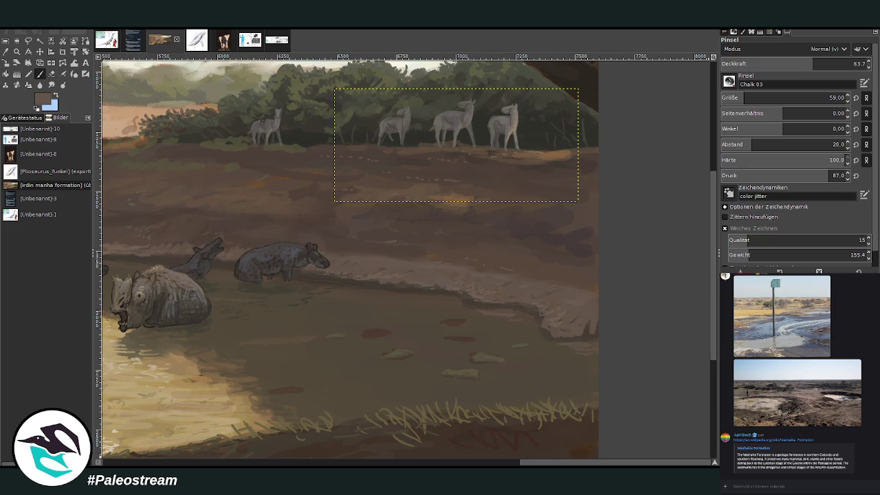
key(ctrl+v)
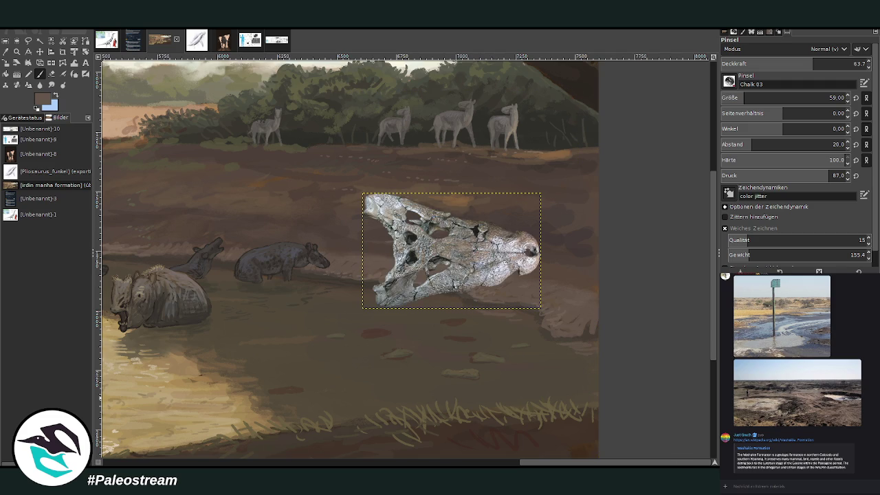
key(ctrl+z)
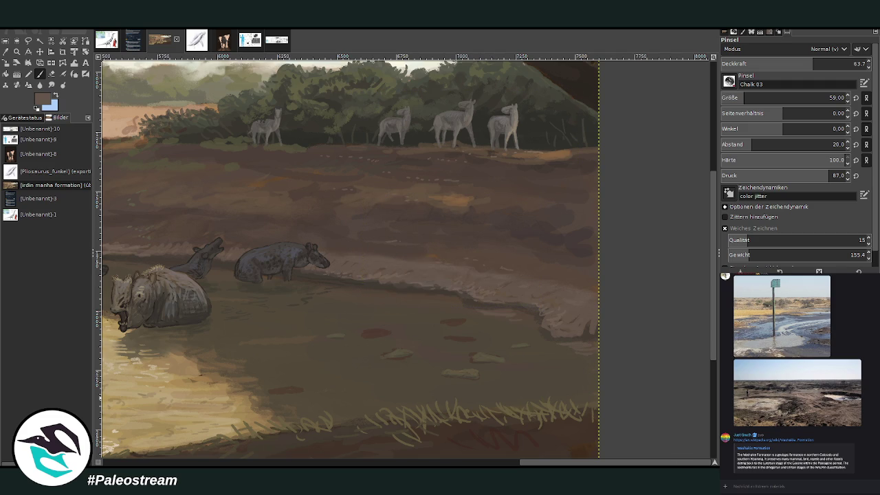
key(ctrl+z)
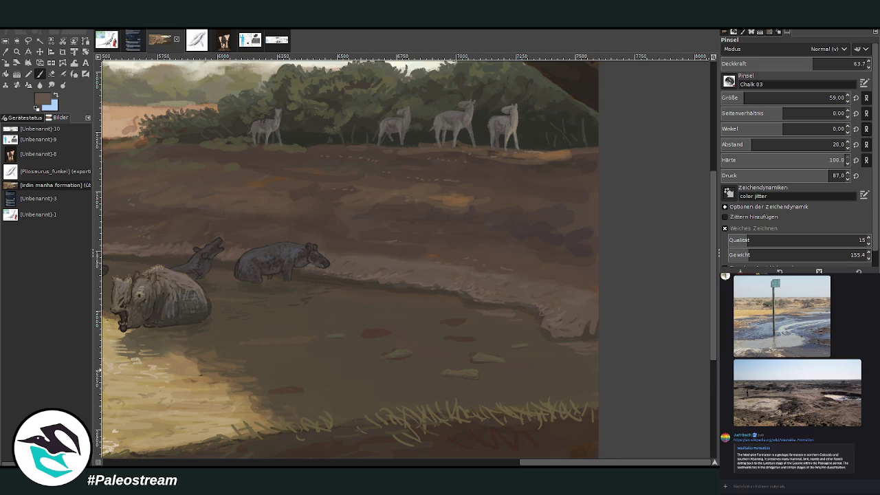
key(ctrl+z)
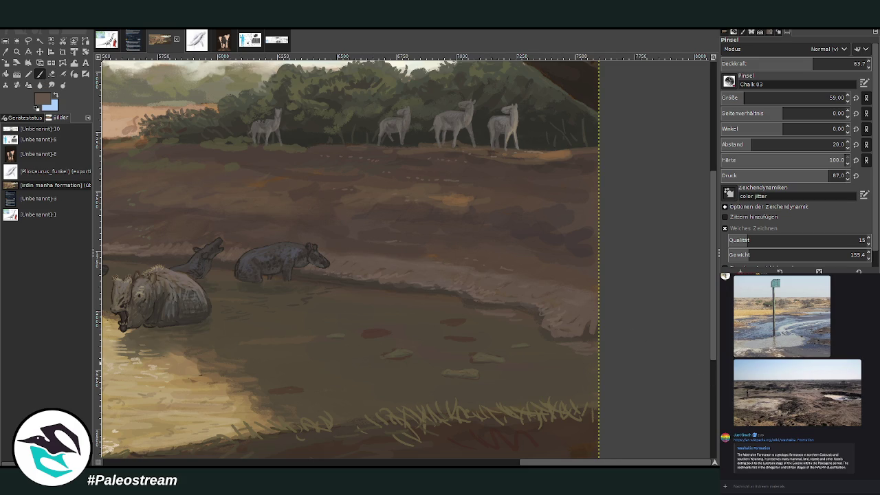
Step: Compare the stones and mud with and without the light strokes and reddish spots, keeping them
key(ctrl+z)
key(ctrl+y)
key(ctrl+z)
key(ctrl+y)
key(ctrl+z)
key(ctrl+y)
Step: Pick the dark mud colour and darken the shoreline with chalky speckles
key(o)
click(509, 232)
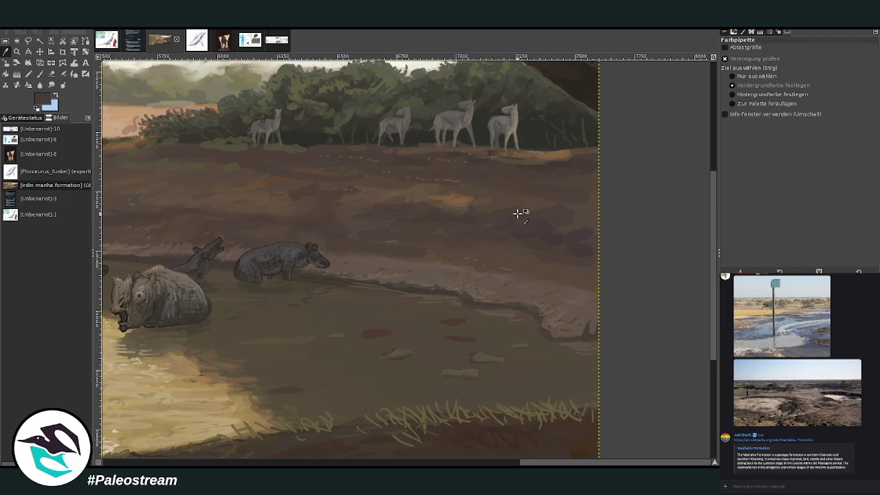
key(p)
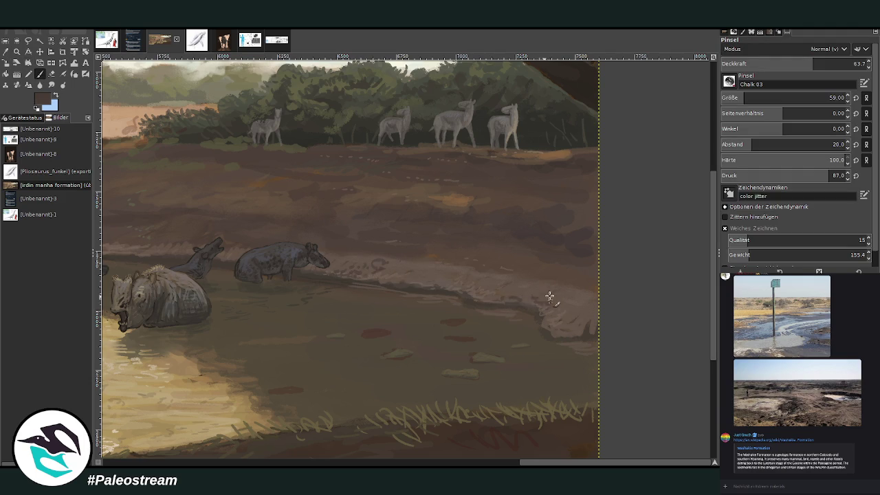
drag(540, 289, 565, 287)
scroll(498, 465, left, 5)
scroll(499, 465, left, 5)
scroll(498, 464, left, 2)
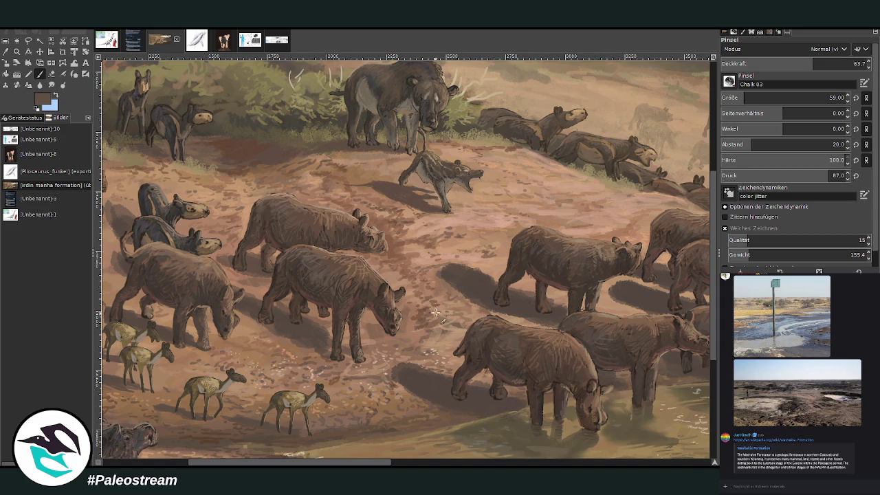
Step: Sample a light pink-beige from the painting, set brush size 22, and zoom out
mouse_move(397, 464)
mouse_down()
mouse_move(478, 463)
mouse_move(537, 430)
mouse_up()
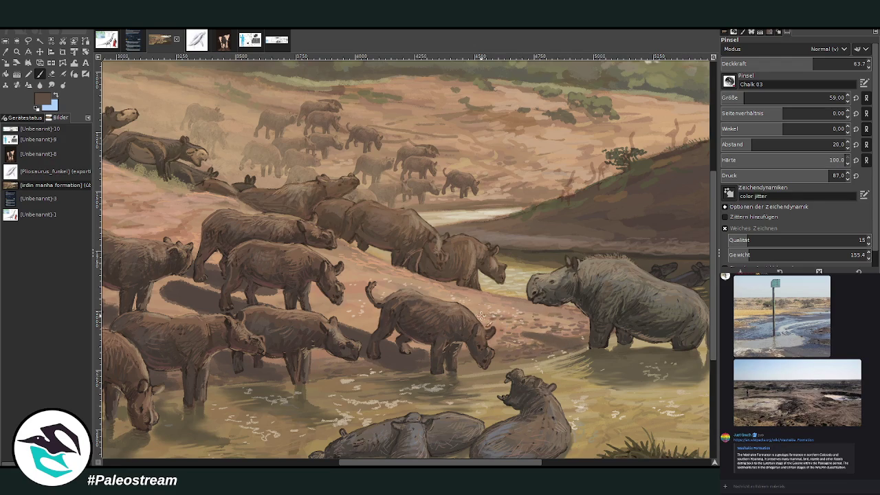
ctrl+click(581, 329)
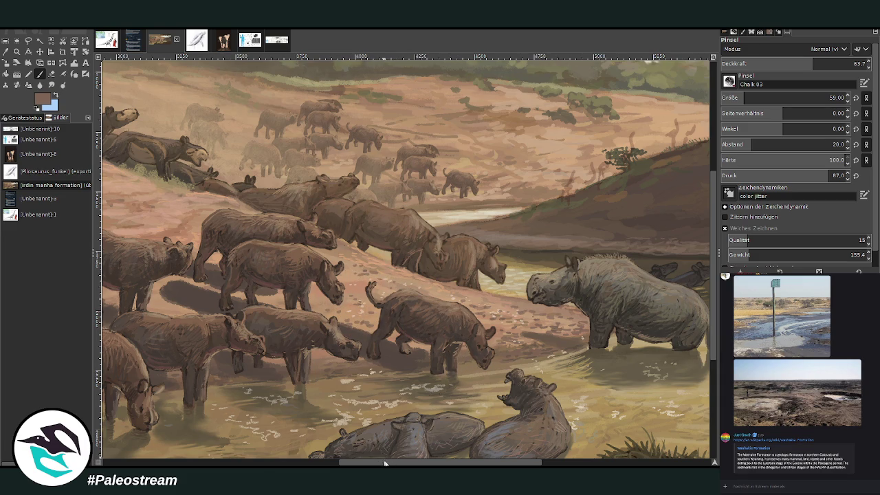
drag(385, 464, 317, 464)
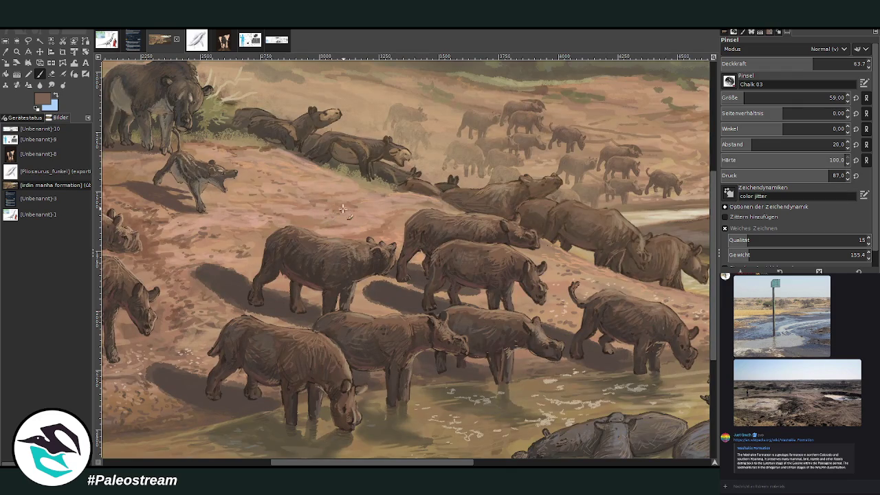
ctrl+click(659, 163)
click(733, 98)
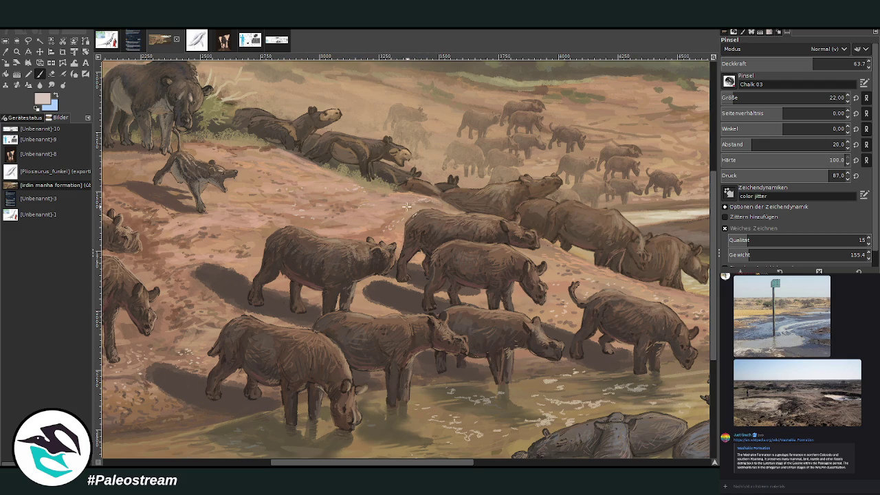
scroll(372, 218, down, 4)
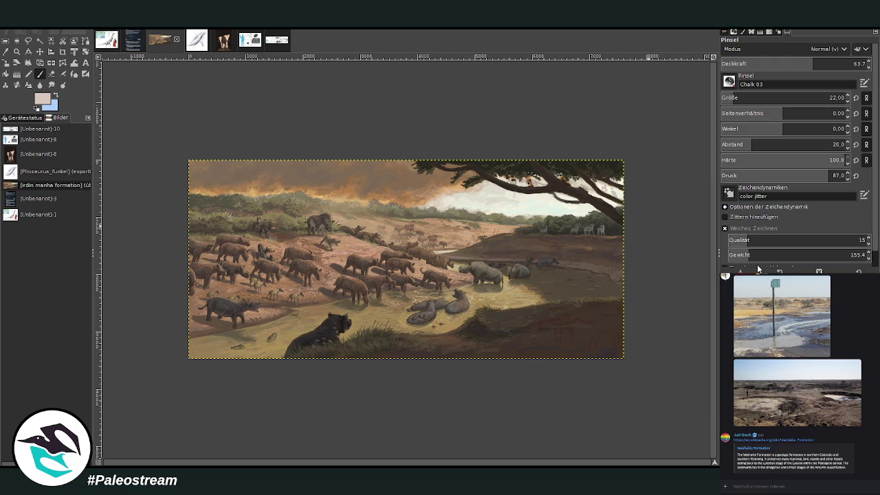
Step: Zoom in stepwise on the distant rhino herd, pasting copied content over the hillside along the way
click(17, 51)
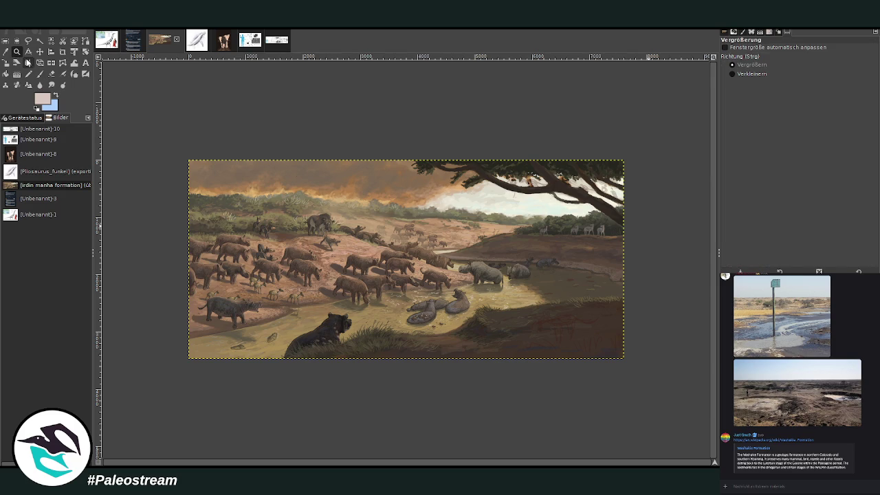
drag(285, 135, 535, 399)
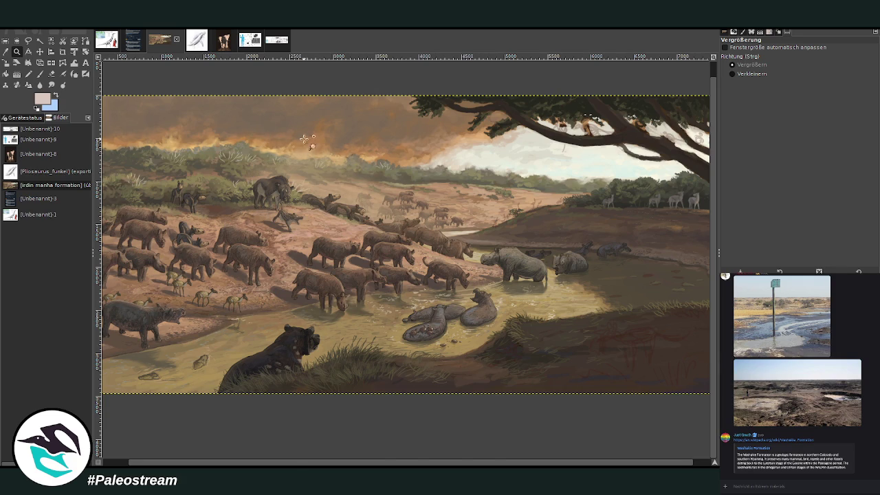
drag(300, 143, 531, 307)
drag(269, 105, 391, 198)
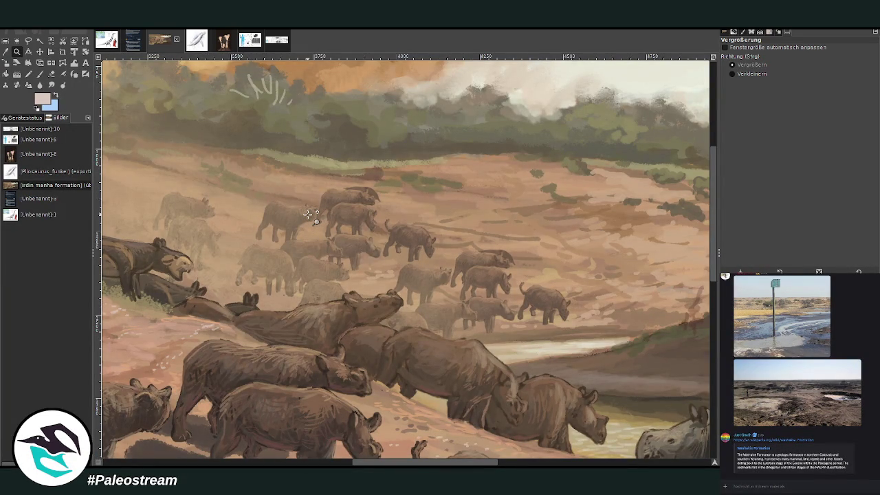
click(39, 52)
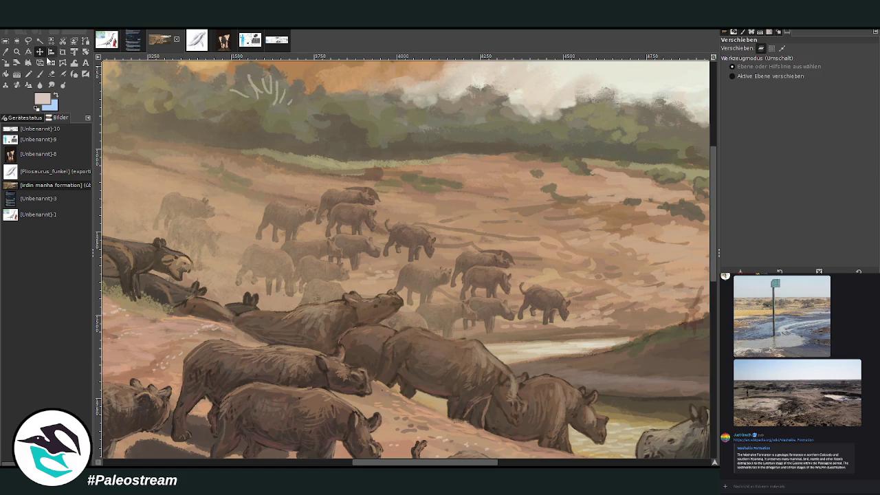
key(ctrl+v)
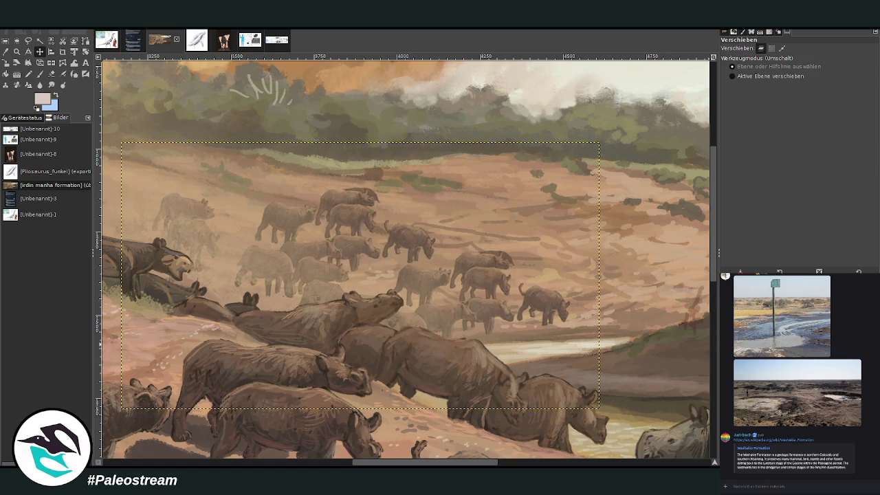
key(z)
drag(214, 136, 542, 429)
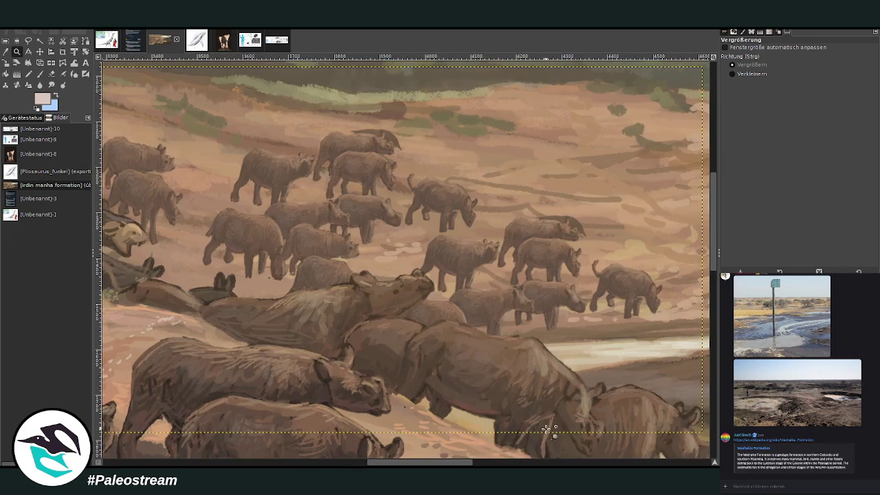
Step: Set up Warp Transform with brush size 160.48 for reshaping the distant rhino
key(o)
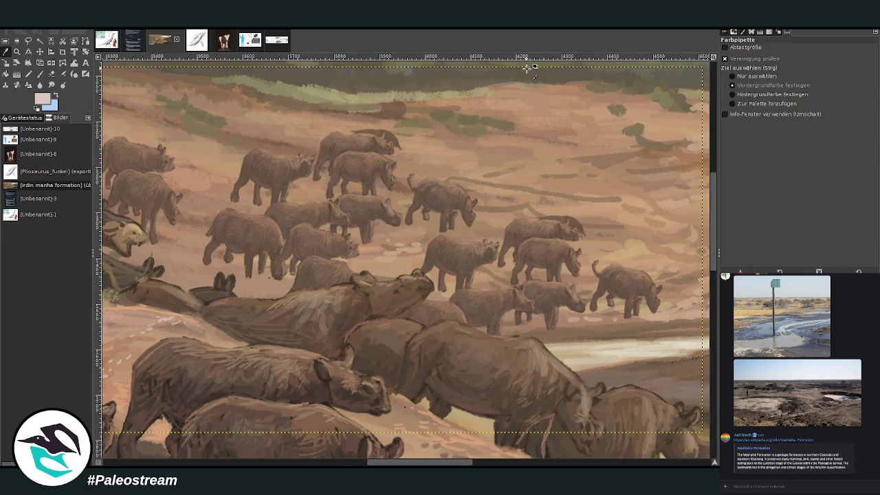
click(55, 74)
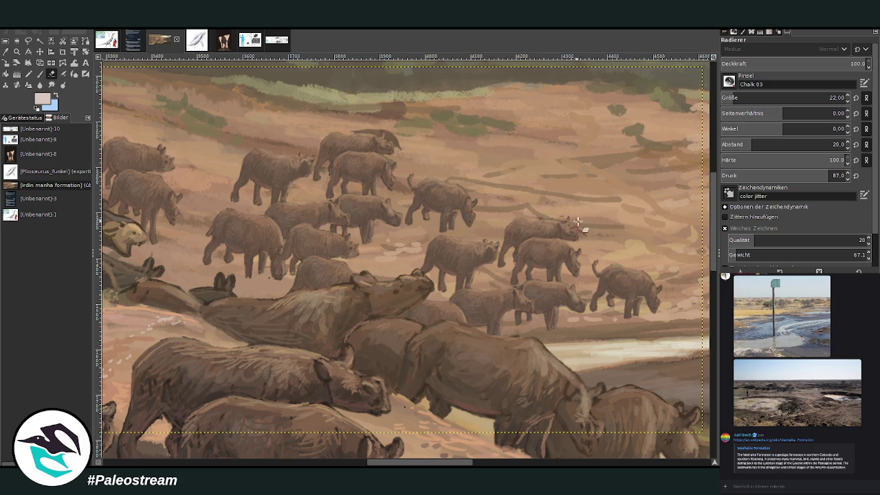
click(75, 64)
click(745, 63)
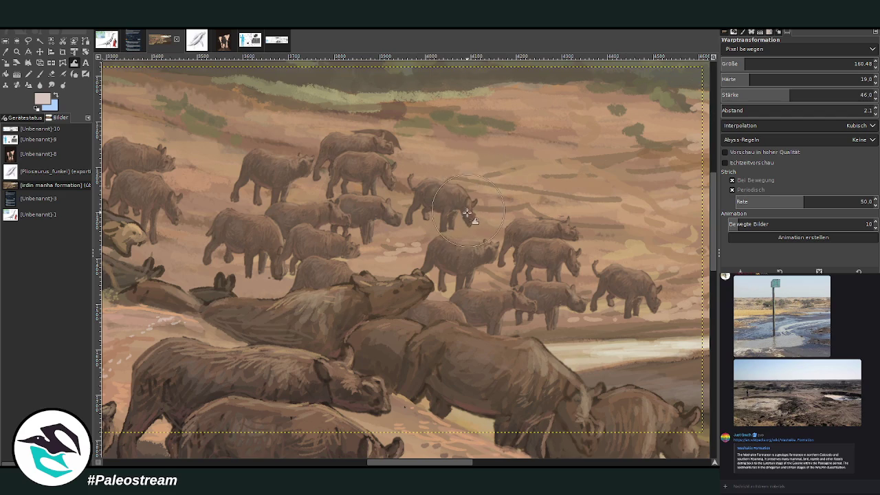
key(shift+e)
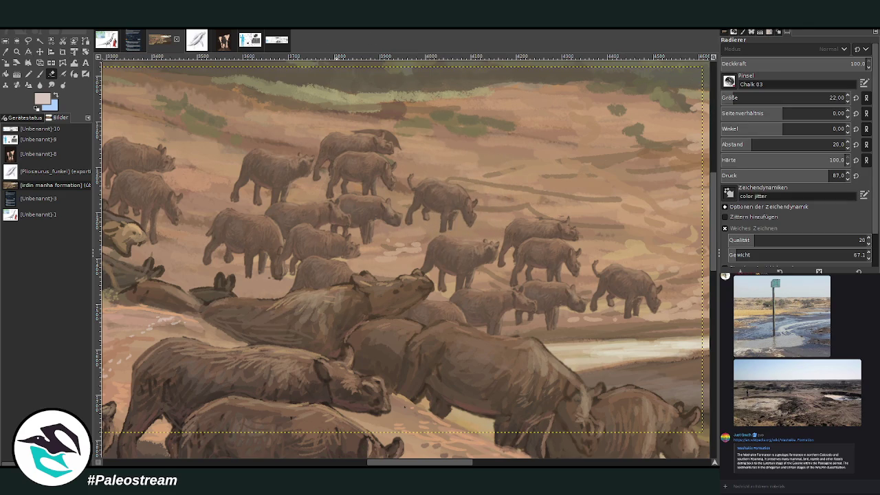
Step: Pick the rhino brown and erase the dark mark on the rhino's head
key(o)
click(440, 188)
key(p)
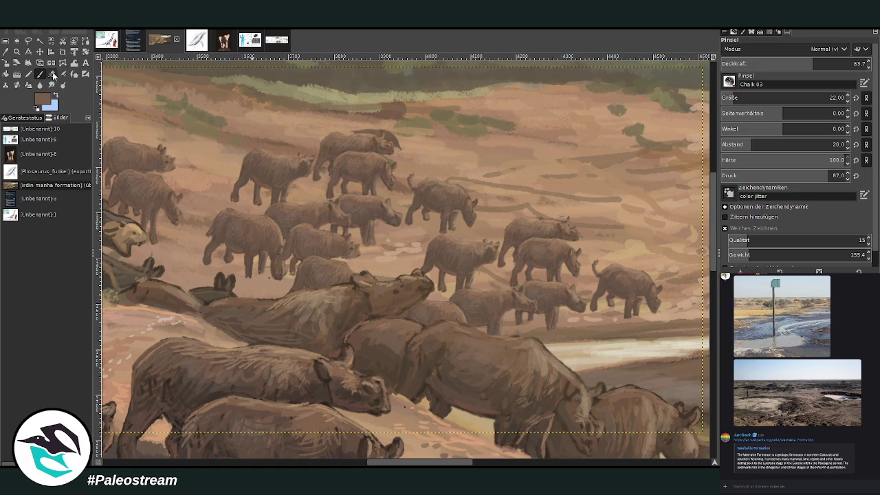
click(51, 74)
drag(362, 130, 397, 139)
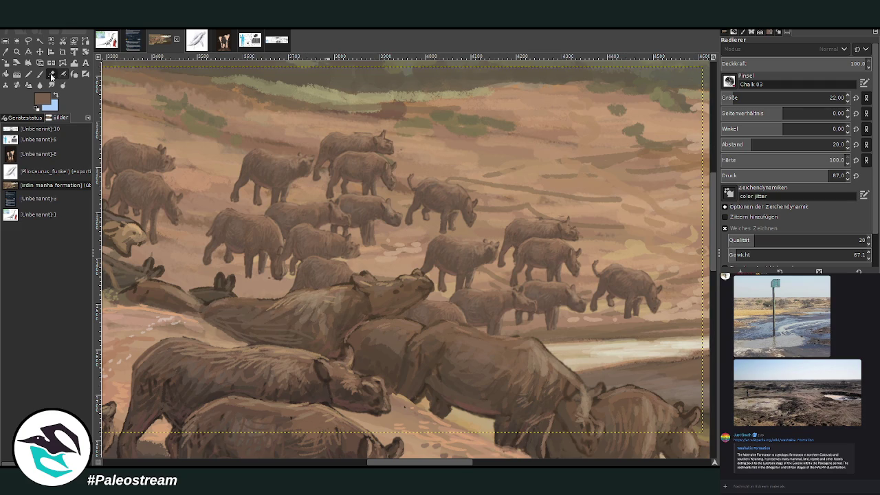
click(75, 62)
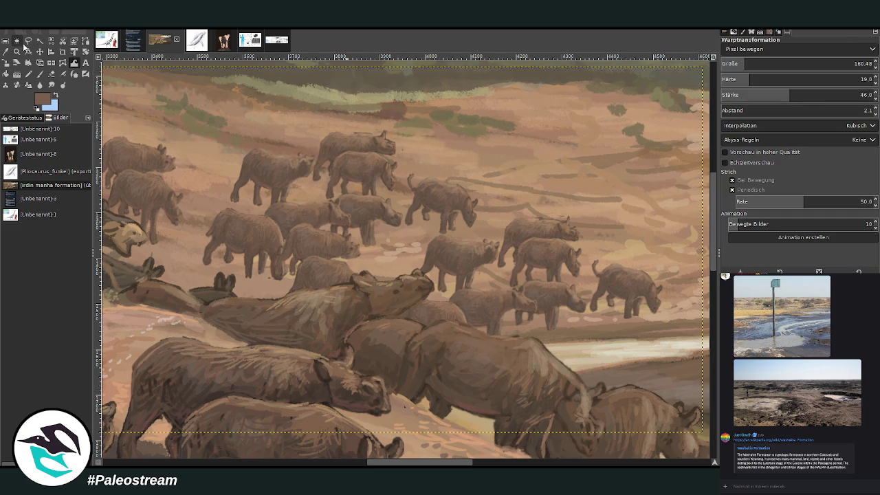
click(29, 41)
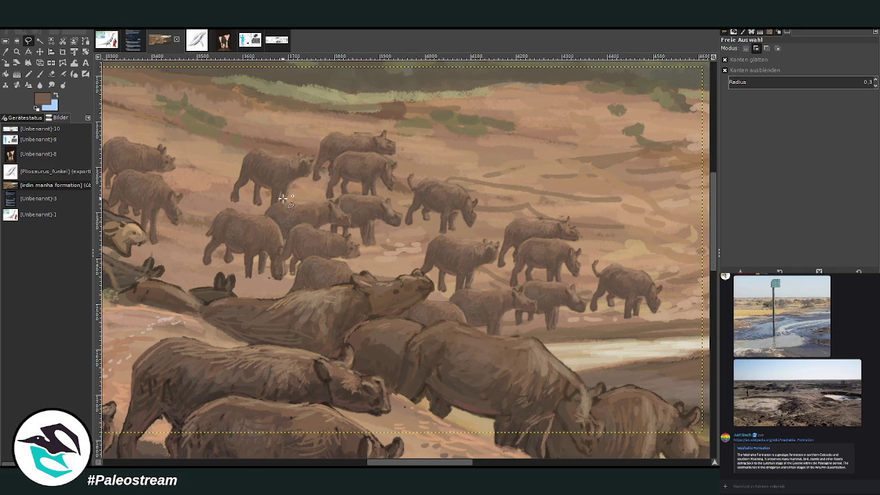
Step: Outline a distant rhino with freehand selection, then copy and paste it as a floating copy
click(40, 51)
drag(241, 230, 242, 229)
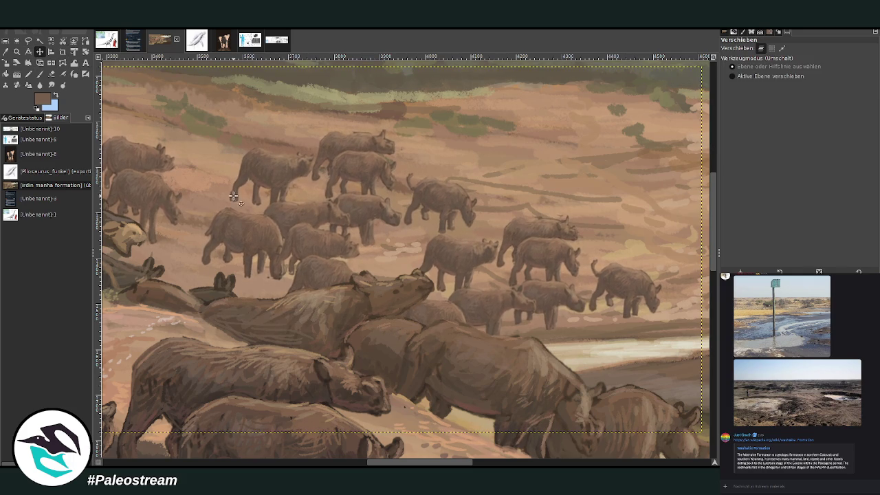
click(28, 40)
mouse_move(461, 232)
mouse_down()
mouse_move(474, 173)
mouse_move(483, 230)
mouse_move(446, 251)
mouse_up()
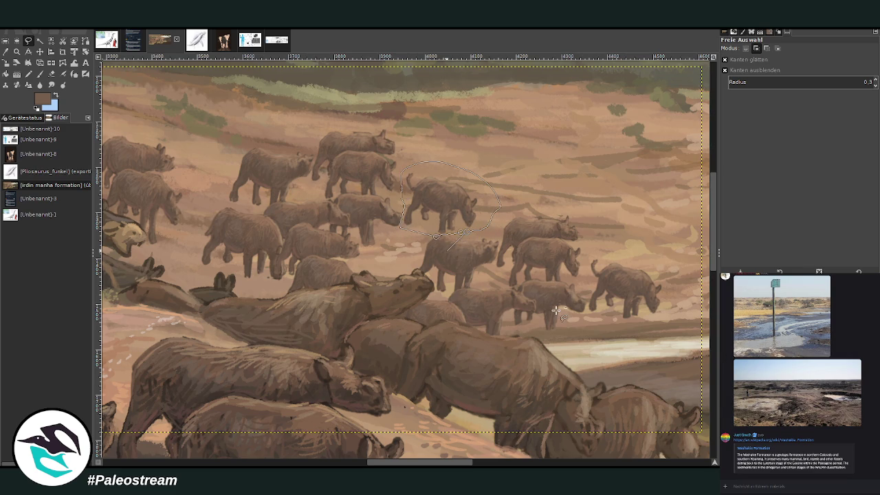
key(Return)
key(ctrl+c)
key(ctrl+v)
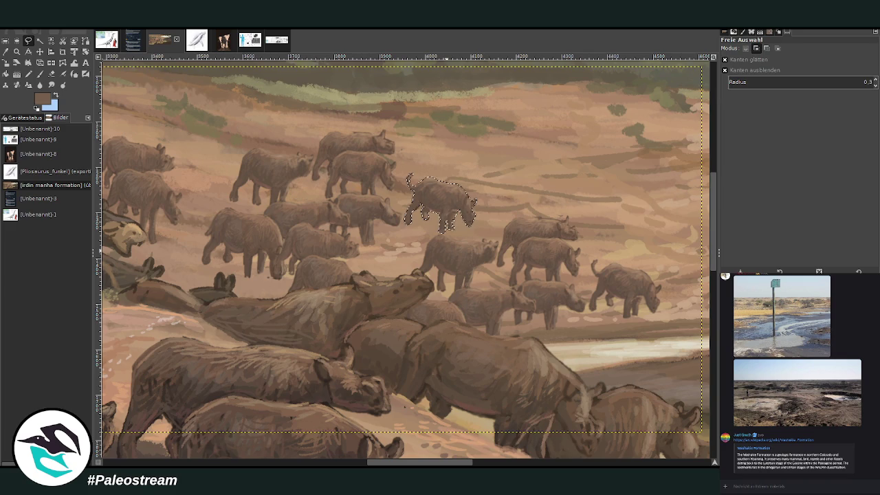
key(p)
Step: Scale the pasted rhinos to 178 × 134 px and move them up-left among the upper herd
click(39, 52)
mouse_move(453, 199)
mouse_down()
mouse_move(515, 203)
mouse_move(571, 224)
mouse_up()
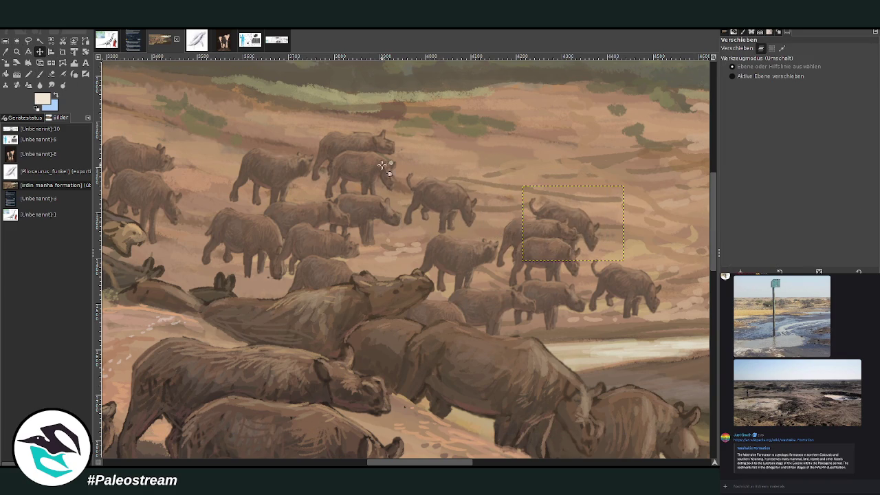
drag(570, 215, 586, 236)
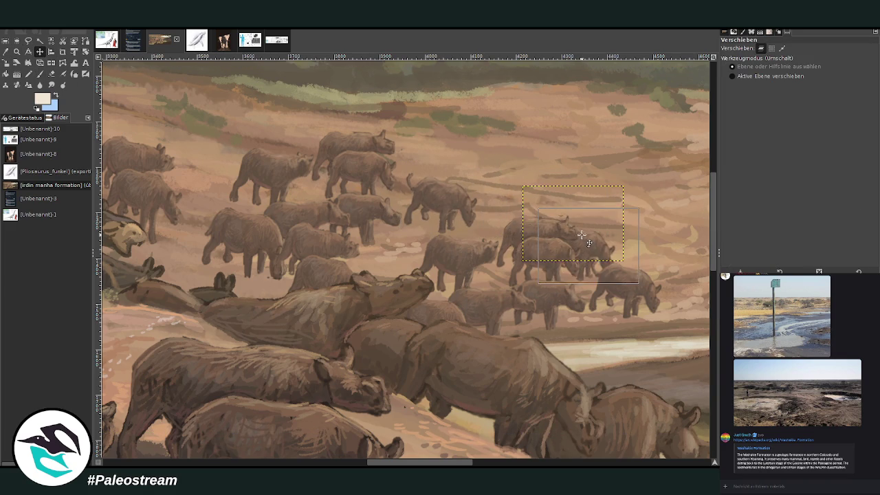
click(5, 62)
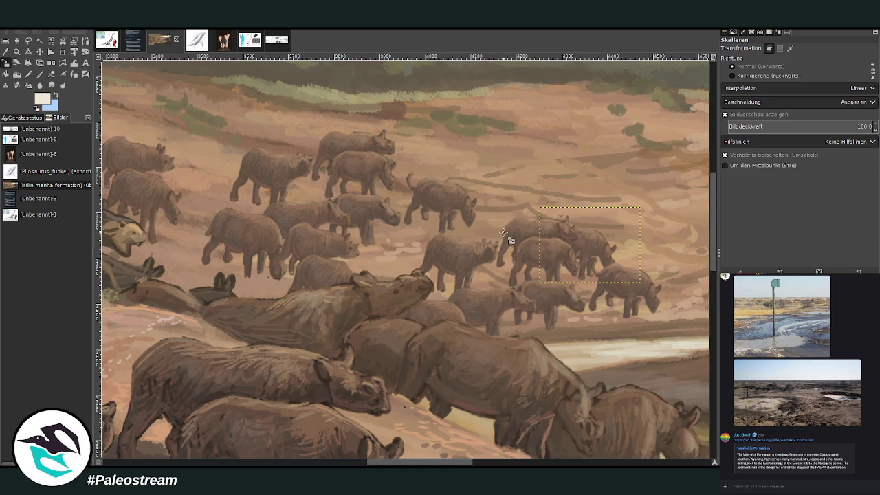
click(602, 256)
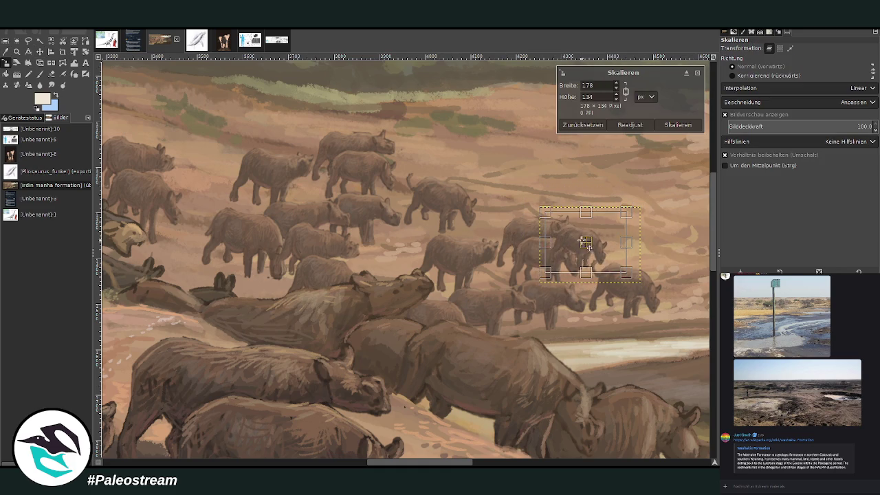
drag(602, 255, 599, 250)
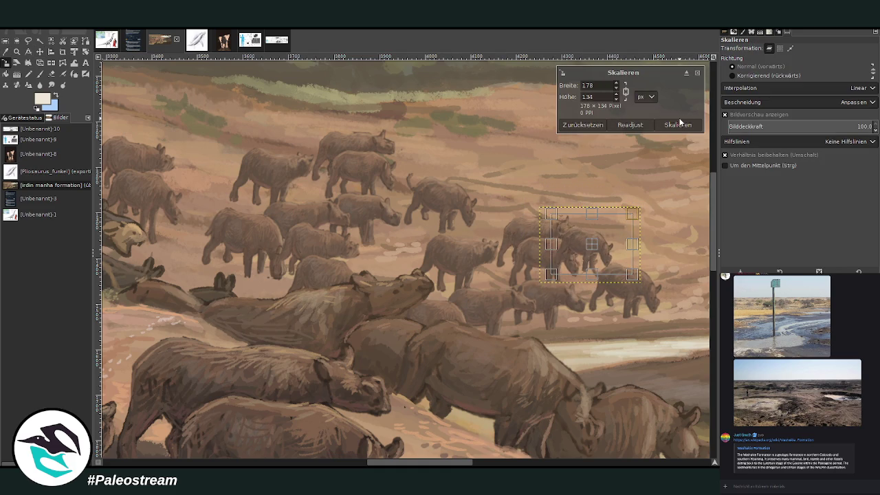
click(677, 125)
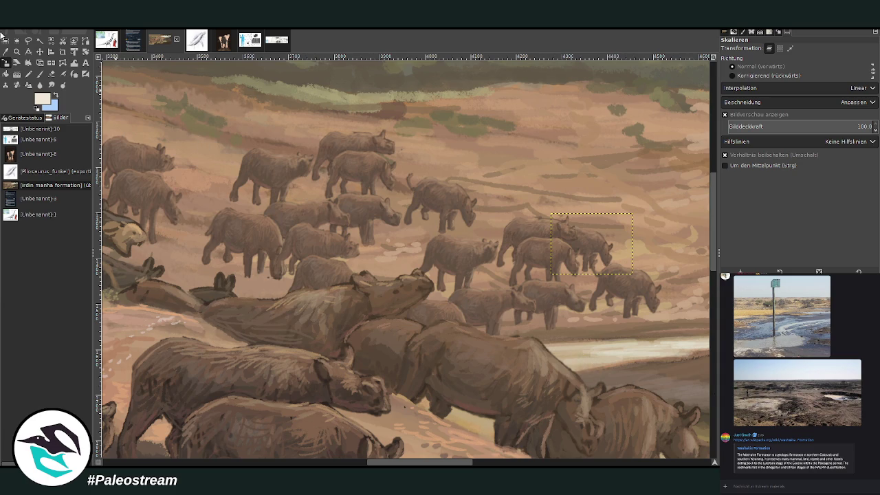
click(40, 52)
drag(429, 176, 402, 156)
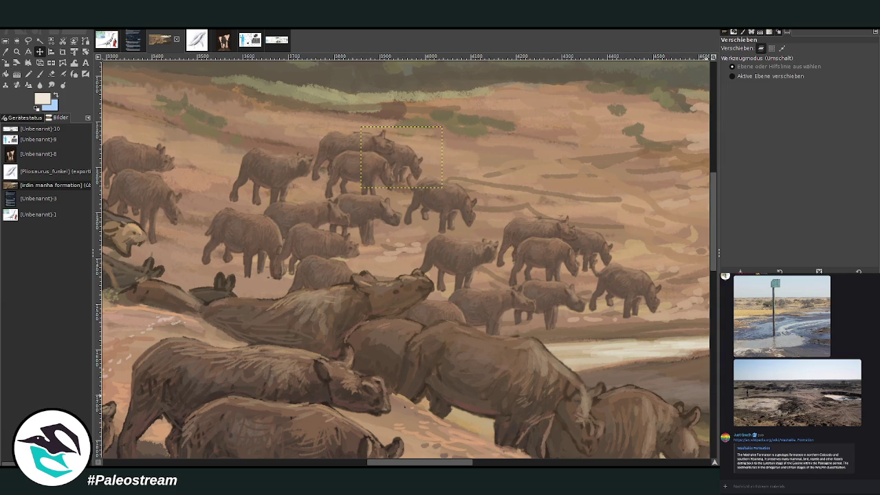
Step: Nudge the copied small rhino slightly left and down onto the slope below the treeline
scroll(236, 170, up, 3)
scroll(236, 170, left, 5)
drag(235, 171, 226, 172)
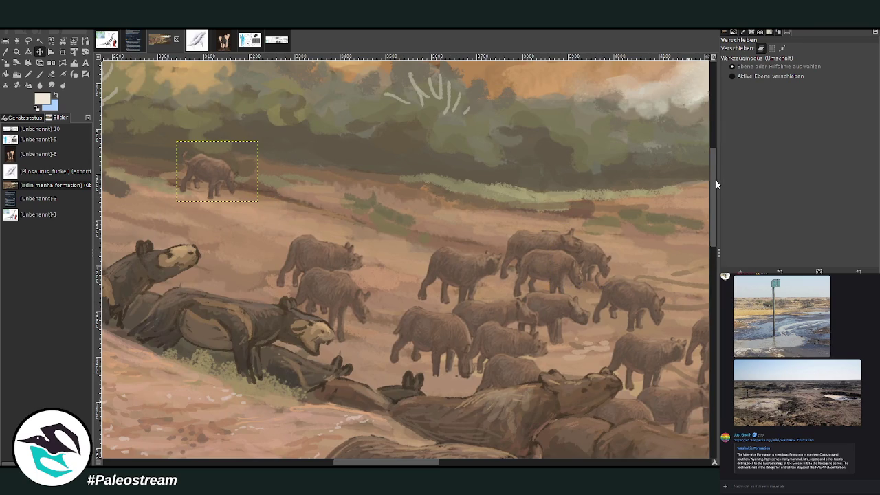
key(ctrl+h)
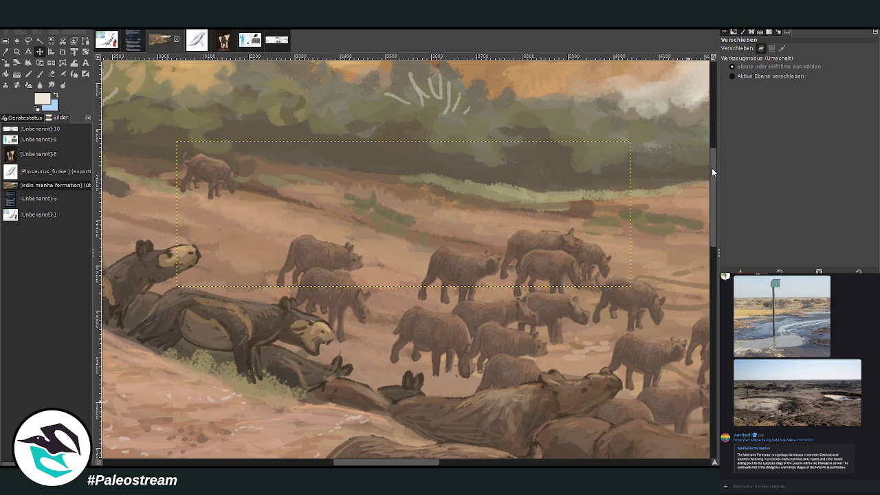
key(Page_Down)
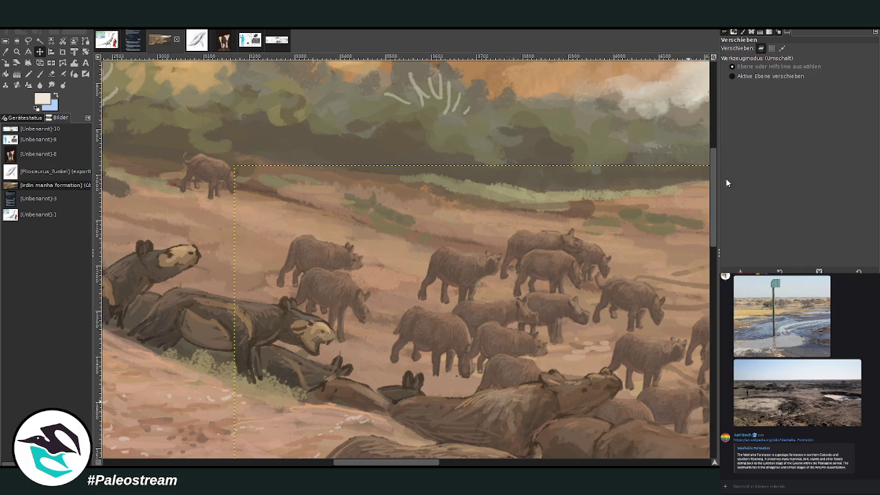
key(Page_Up)
Step: Zoom out to view the whole waterhole scene
key(z)
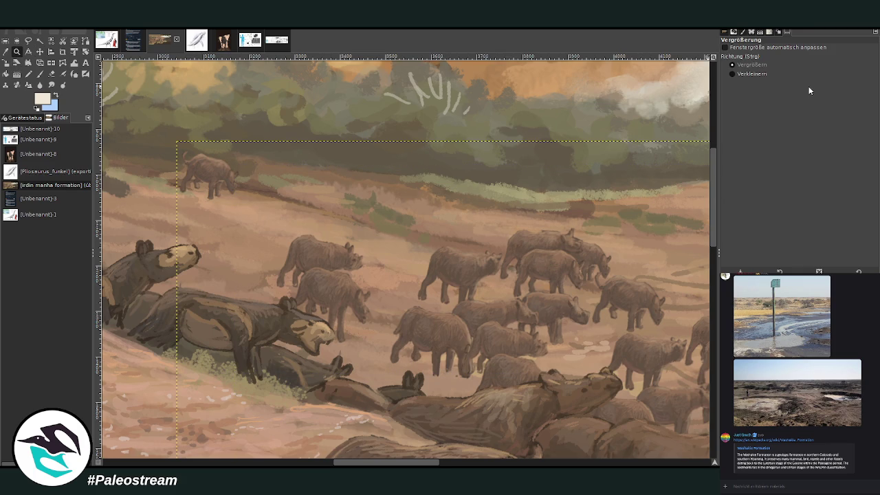
click(763, 74)
click(369, 167)
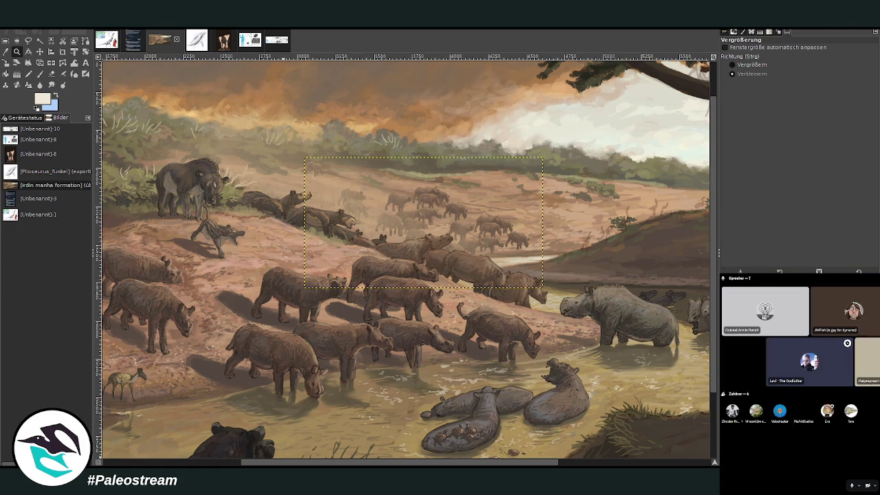
Step: Zoom in on the distant herd near the waterhole
right_click(786, 402)
click(791, 437)
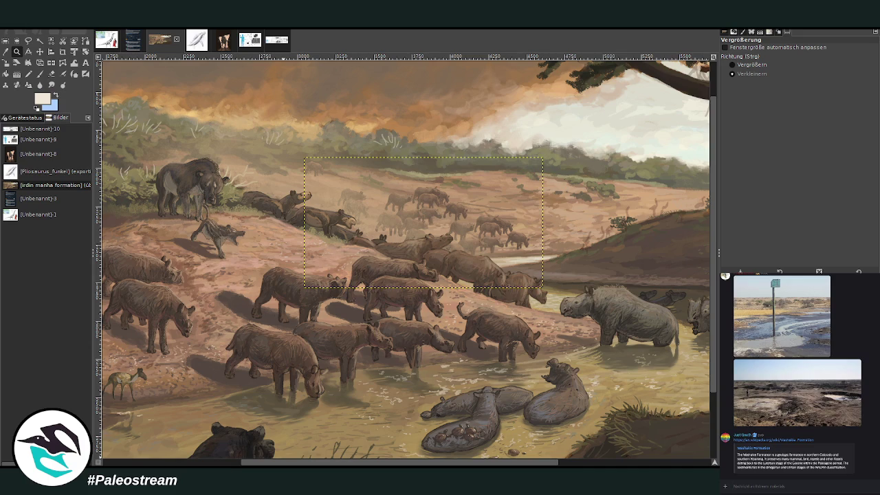
key(f)
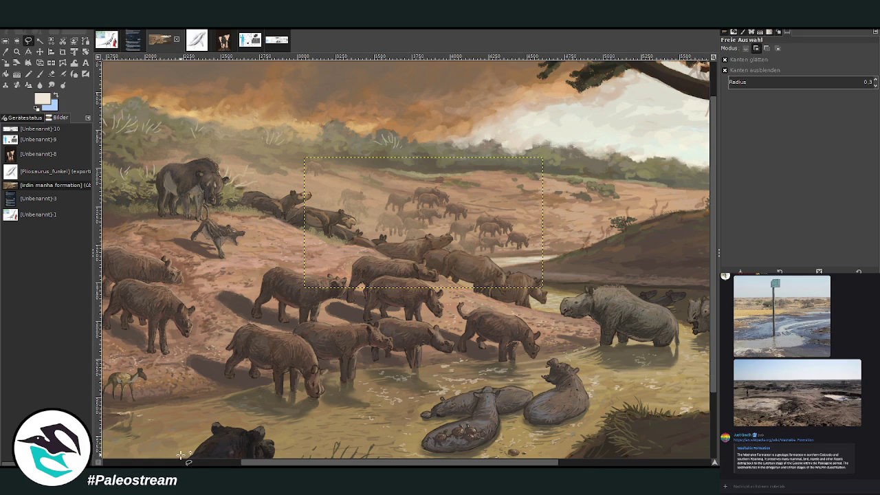
key(z)
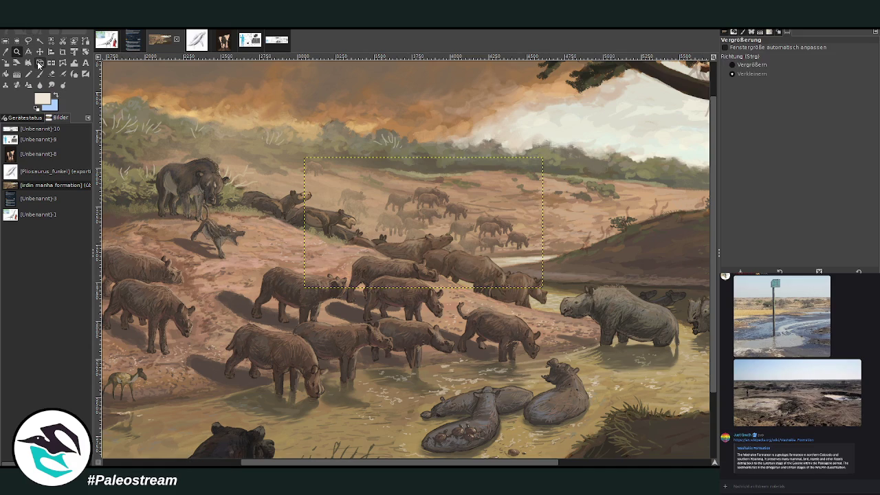
ctrl+click(523, 330)
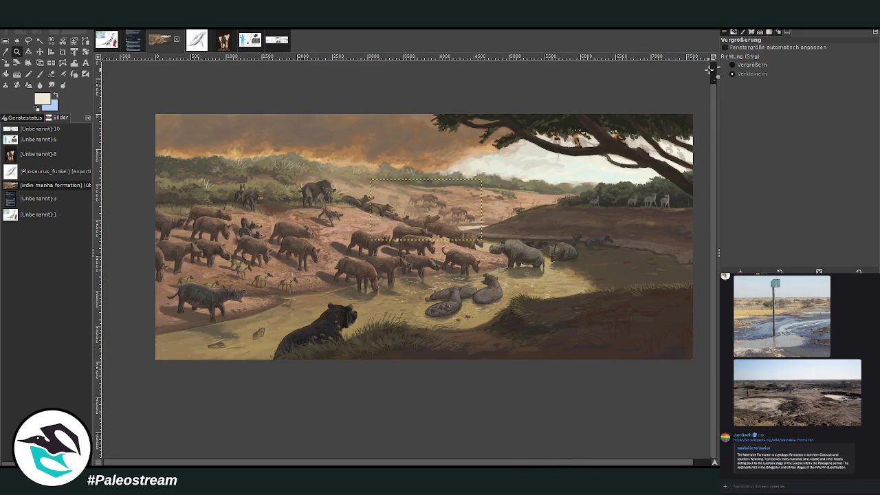
mouse_move(339, 153)
mouse_down()
mouse_move(473, 294)
mouse_move(547, 336)
mouse_up()
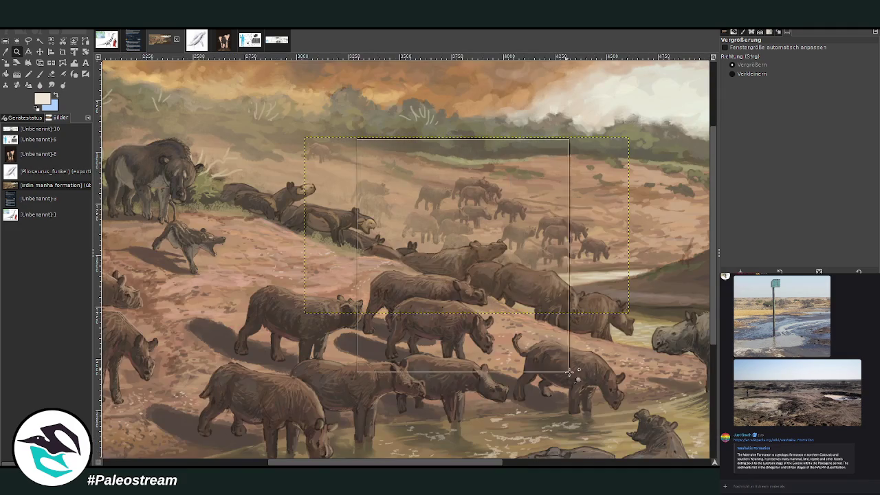
Step: Sample a dark brown from an animal and set the Chalk 03 brush to size 56, opacity 73.2
key(o)
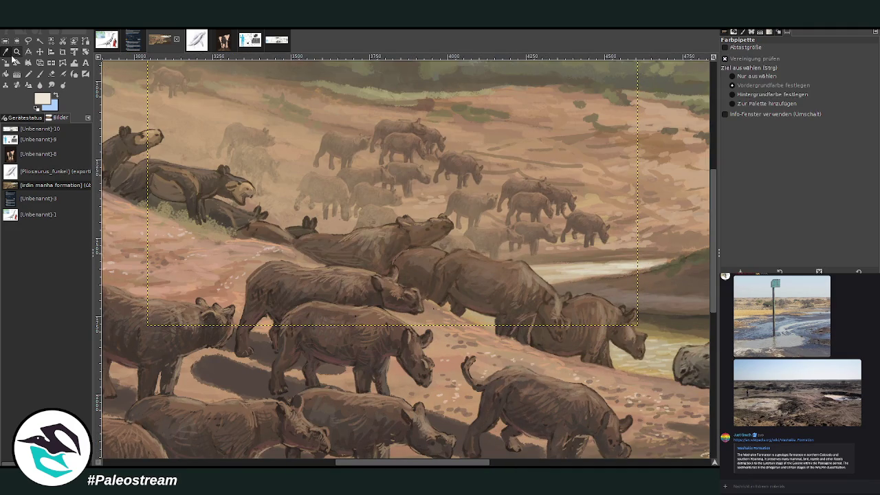
click(451, 420)
key(p)
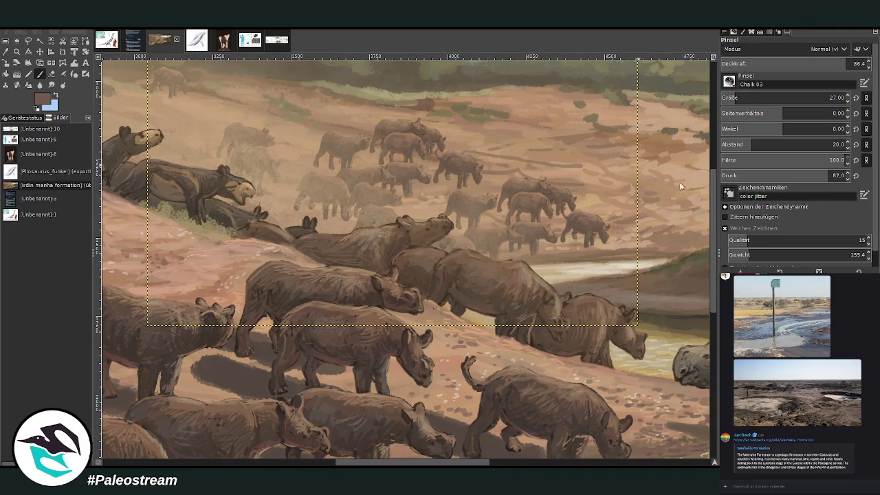
drag(749, 98, 746, 83)
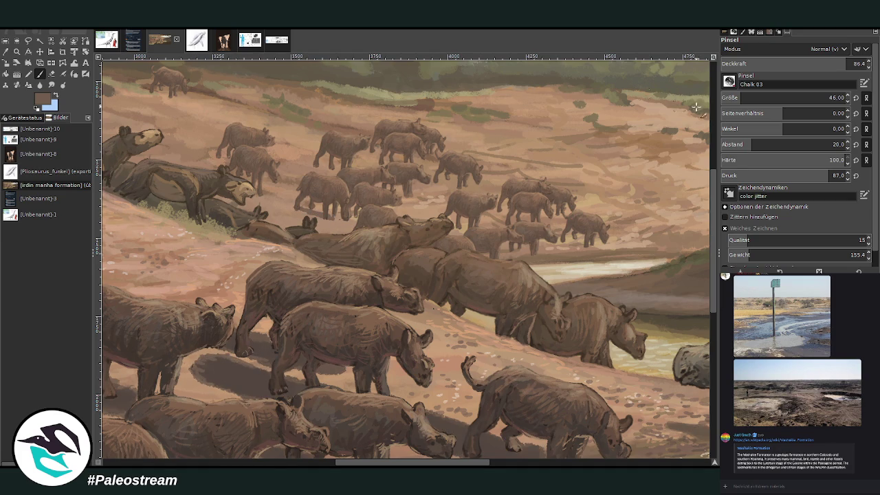
click(817, 63)
click(743, 98)
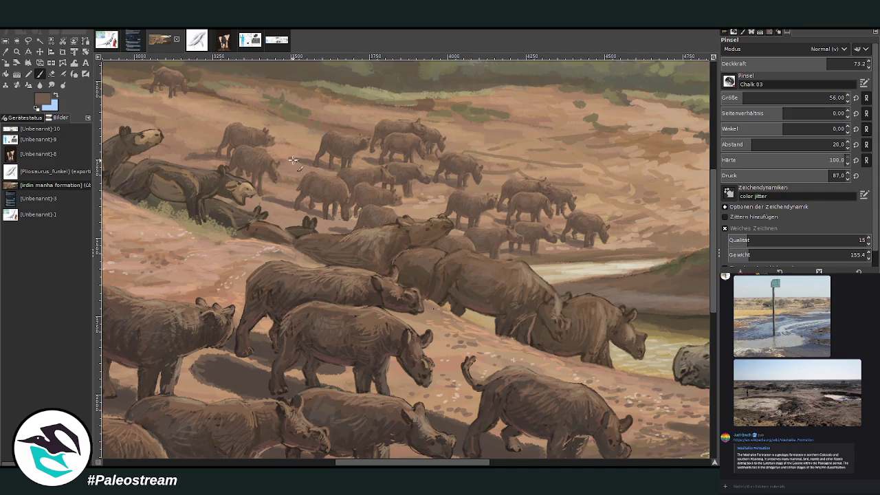
Step: Sample a light tan colour from the ground for the paintbrush
drag(373, 463, 335, 463)
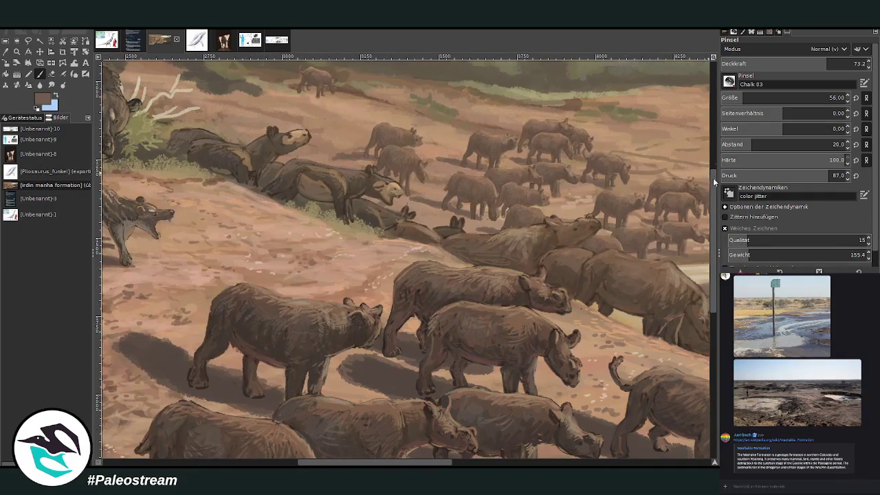
scroll(713, 182, up, 3)
key(o)
click(377, 225)
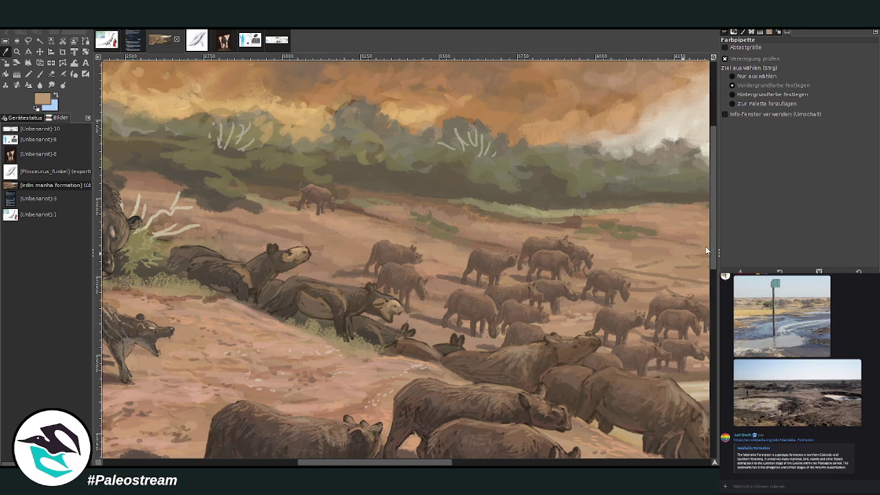
key(p)
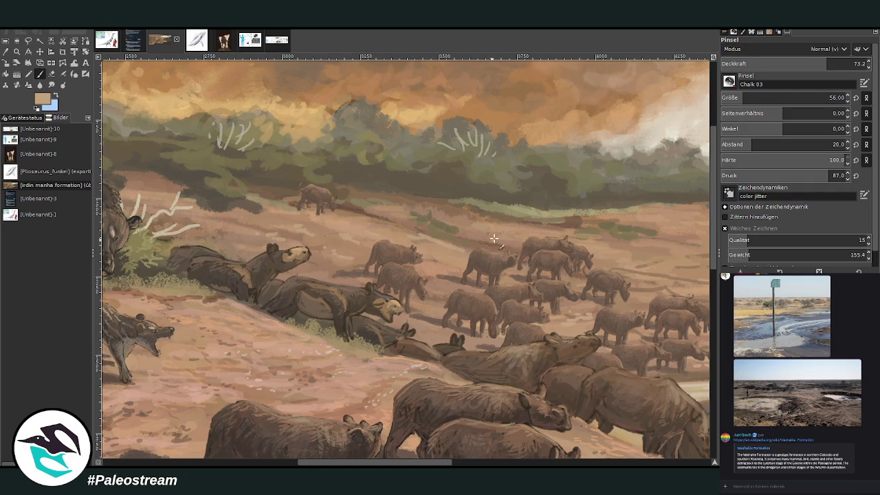
Step: Dab faint tan haze over the hillside with a size 89 brush at opacity 18
click(747, 98)
click(746, 63)
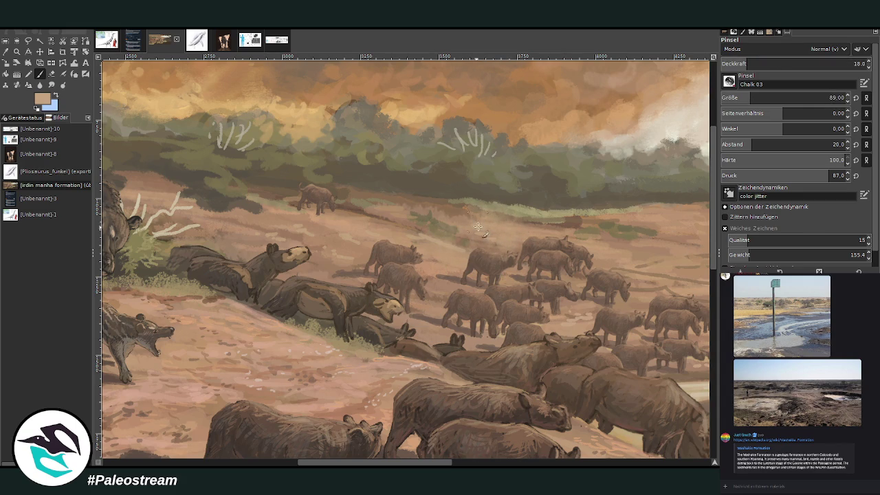
mouse_move(265, 190)
mouse_down()
mouse_move(245, 173)
mouse_move(275, 185)
mouse_move(204, 172)
mouse_up()
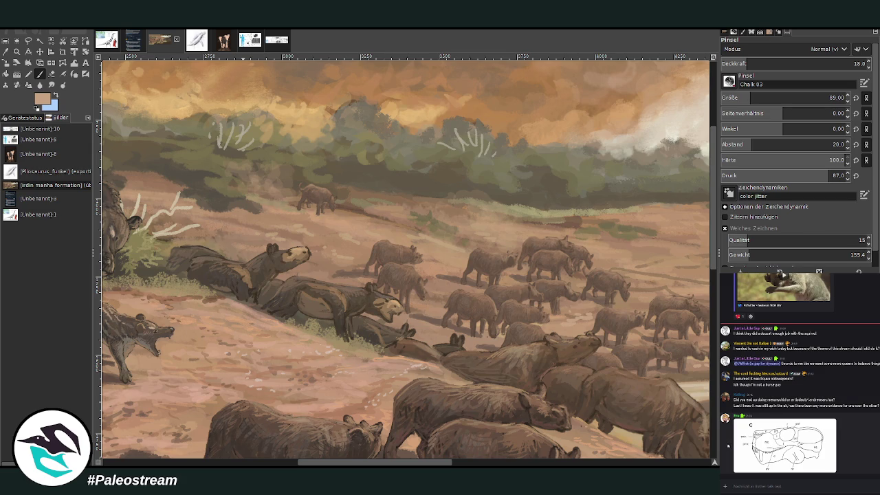
click(737, 450)
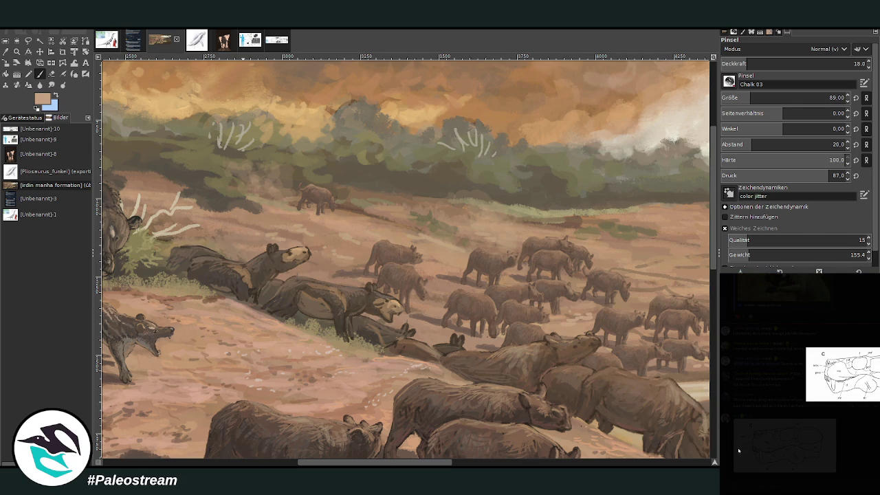
click(737, 451)
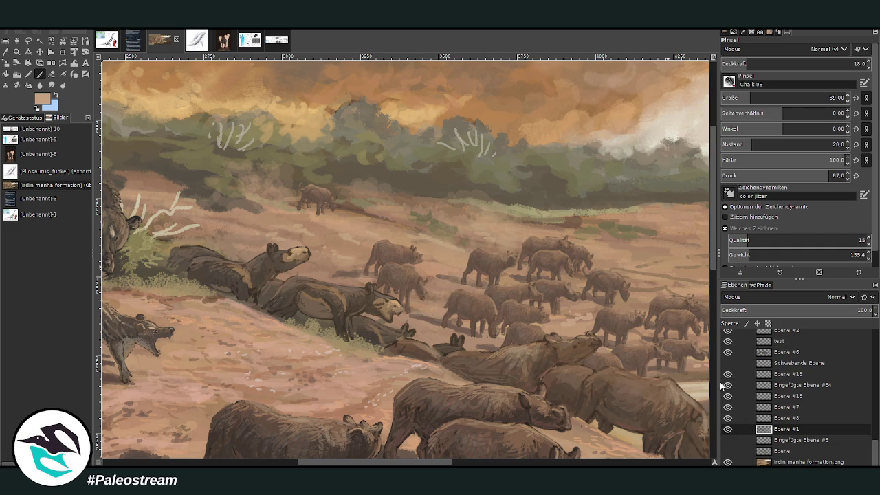
Step: Make Eingefügte Ebene #34 the active layer and drop the brush opacity from 18.0 to 9.8
click(781, 340)
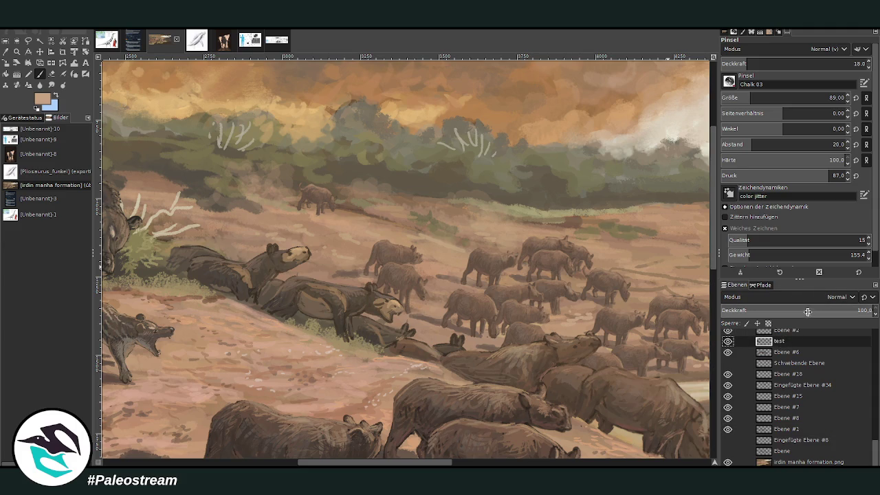
scroll(865, 452, up, 2)
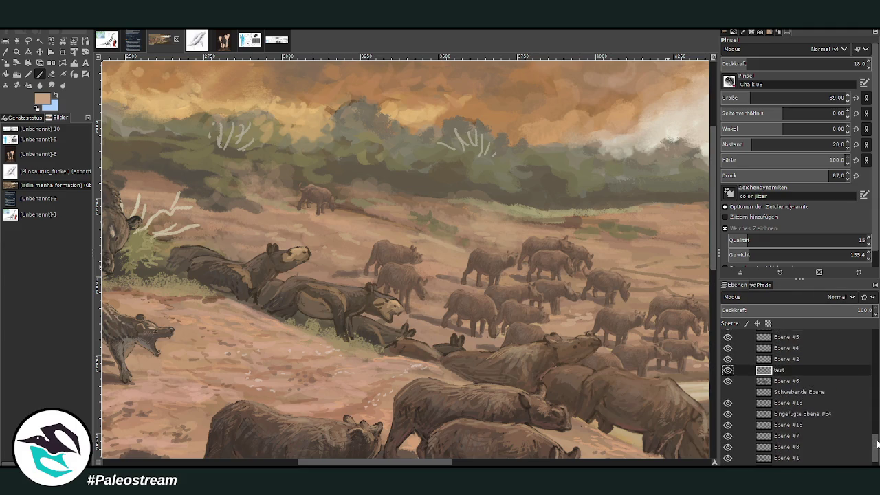
scroll(840, 388, up, 1)
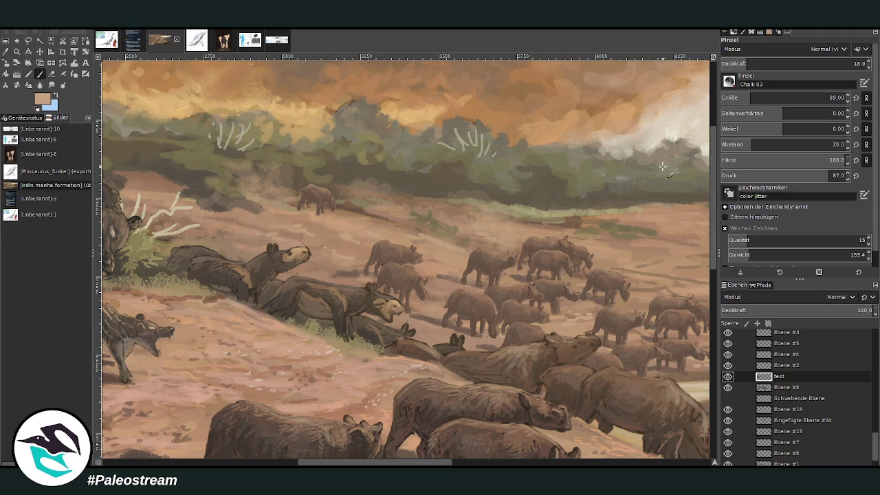
key(m)
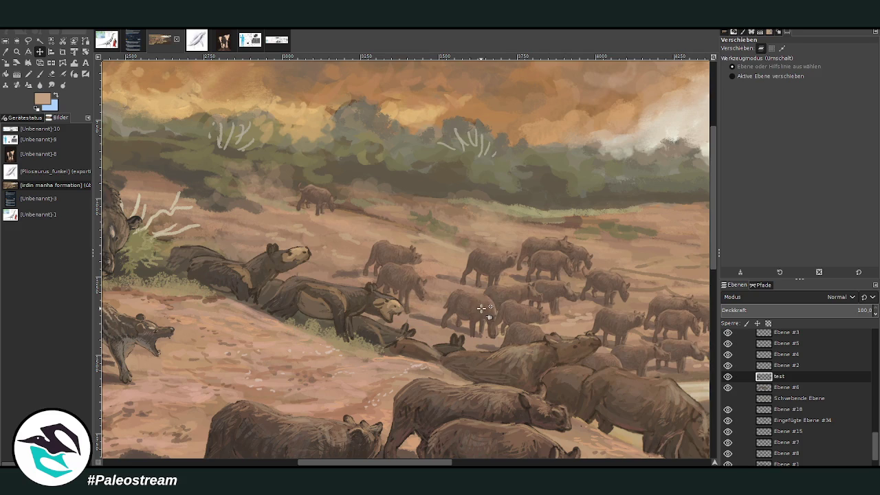
click(484, 309)
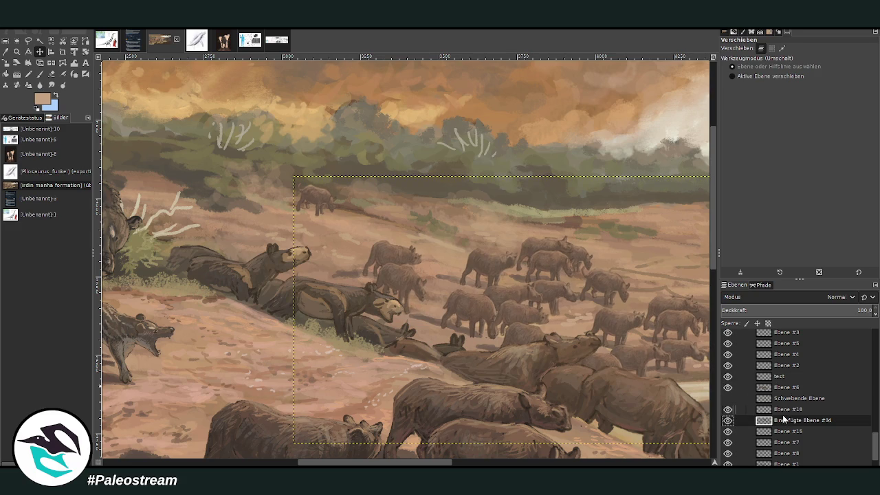
key(p)
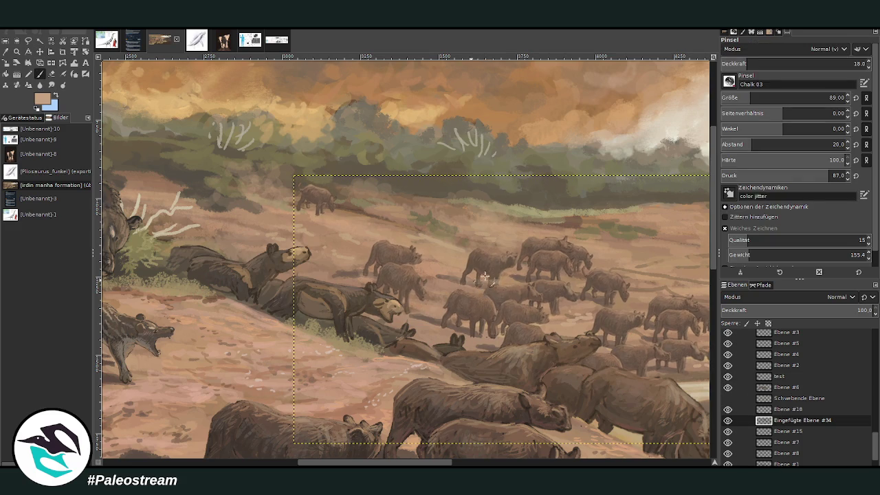
click(737, 63)
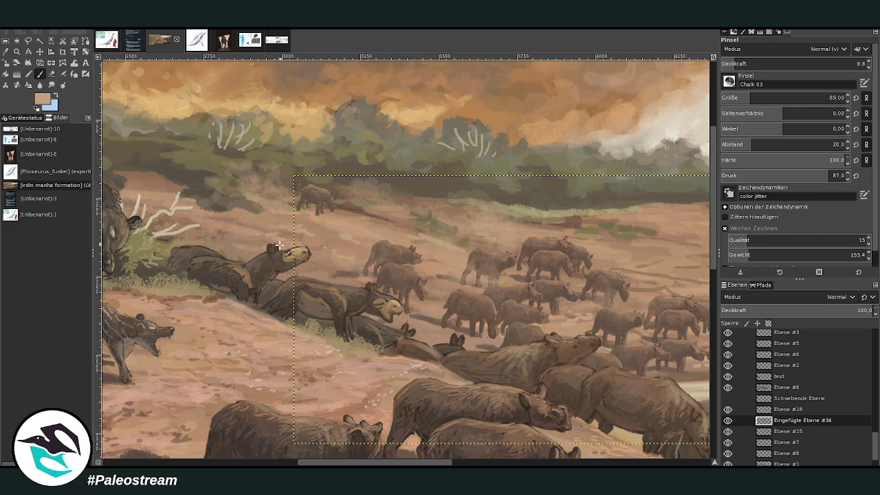
scroll(377, 385, right, 3)
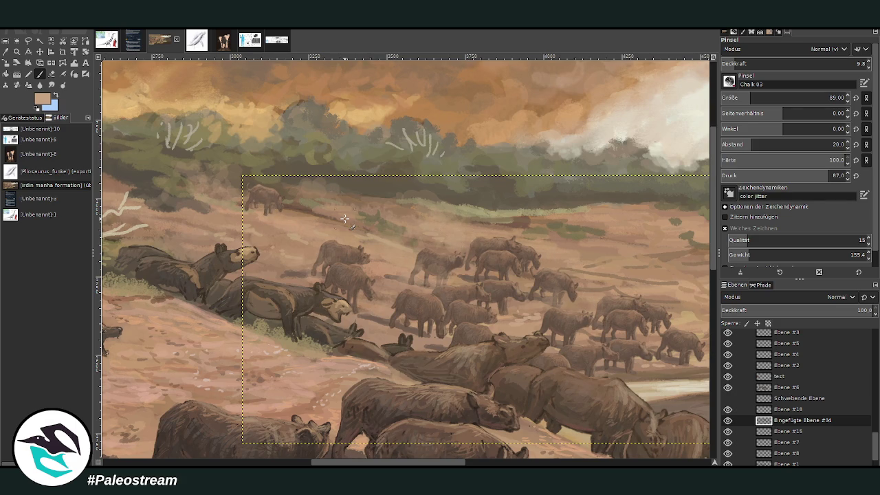
scroll(344, 219, down, 2)
scroll(344, 218, down, 2)
Step: Zoom in on the herd, turn on the floating layer's visibility, and make Ebene #6 active
key(z)
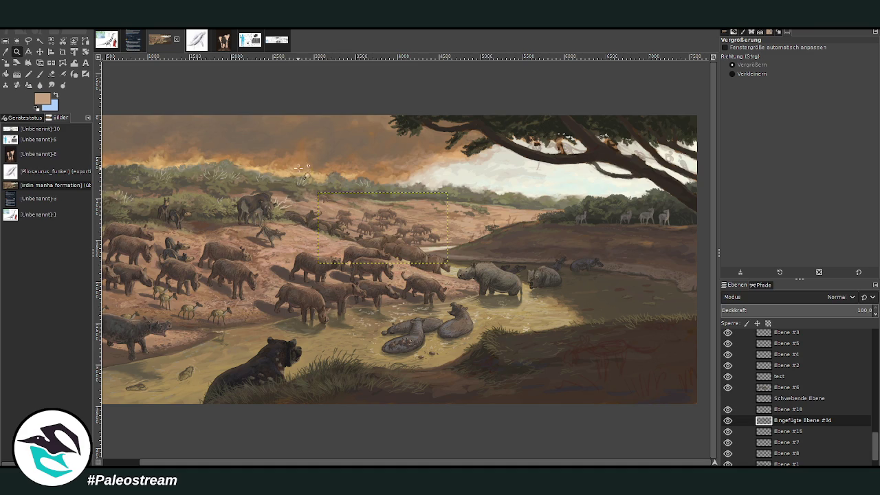
drag(283, 158, 418, 320)
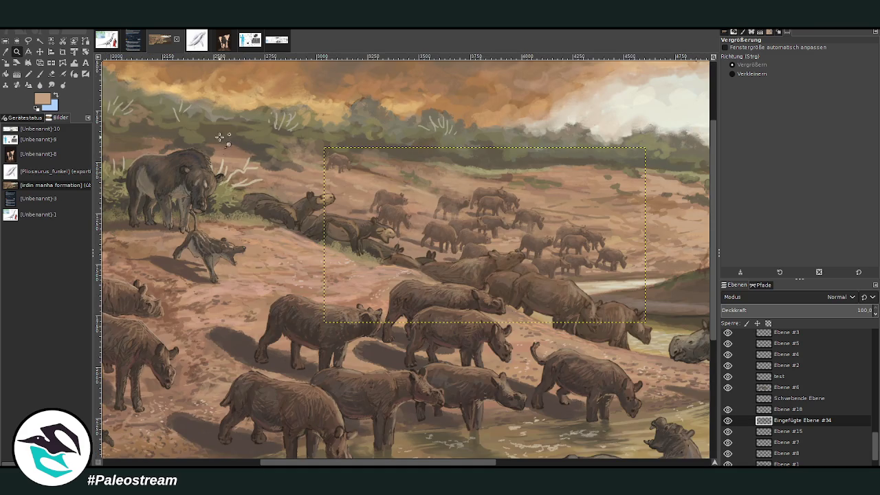
drag(378, 461, 410, 461)
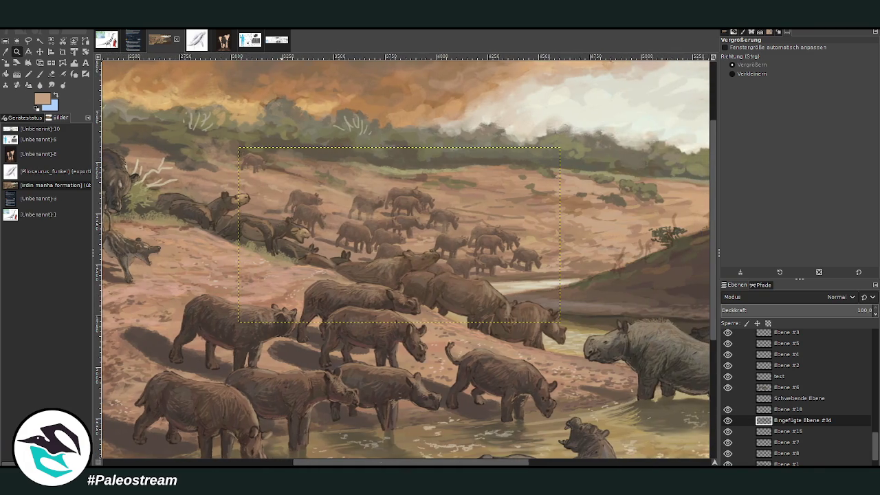
click(728, 398)
click(784, 387)
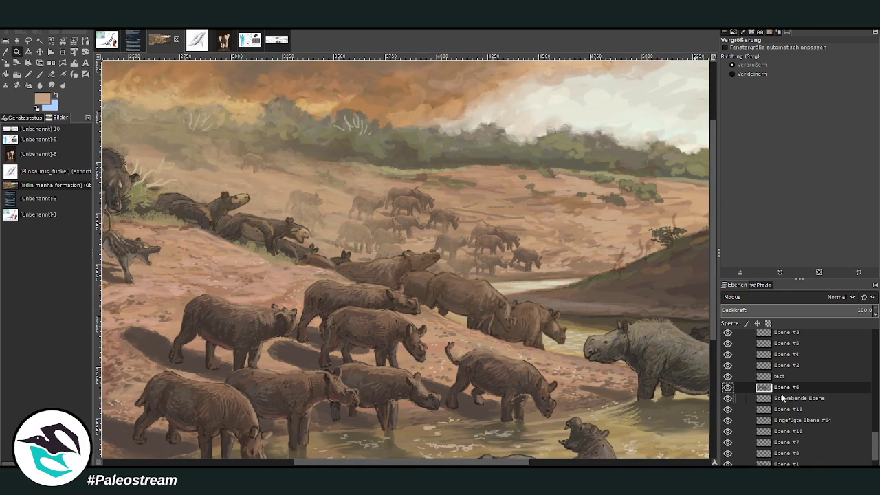
Step: Zoom out so the whole painting fills the window
key(minus)
key(minus)
key(minus)
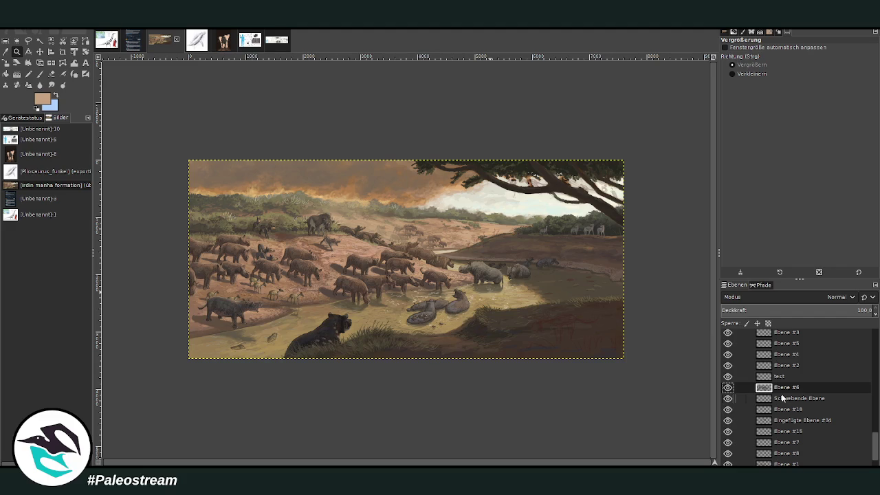
drag(232, 143, 594, 387)
drag(876, 440, 877, 399)
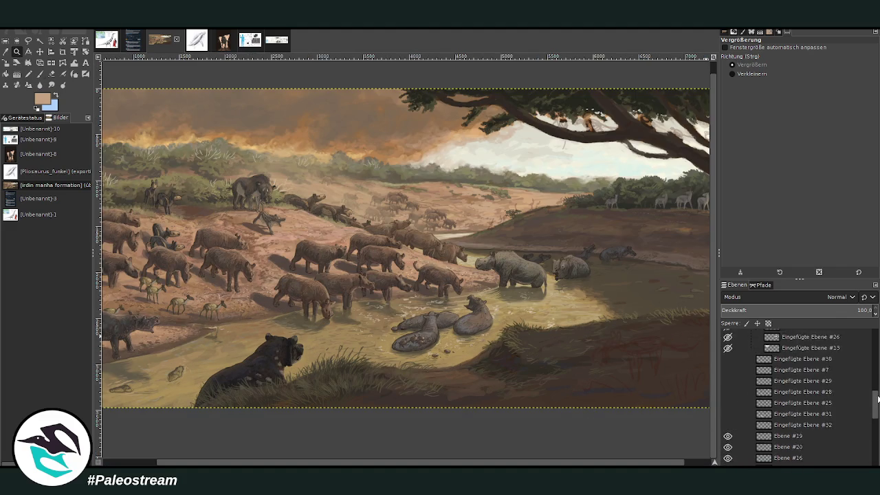
scroll(798, 393, down, 1)
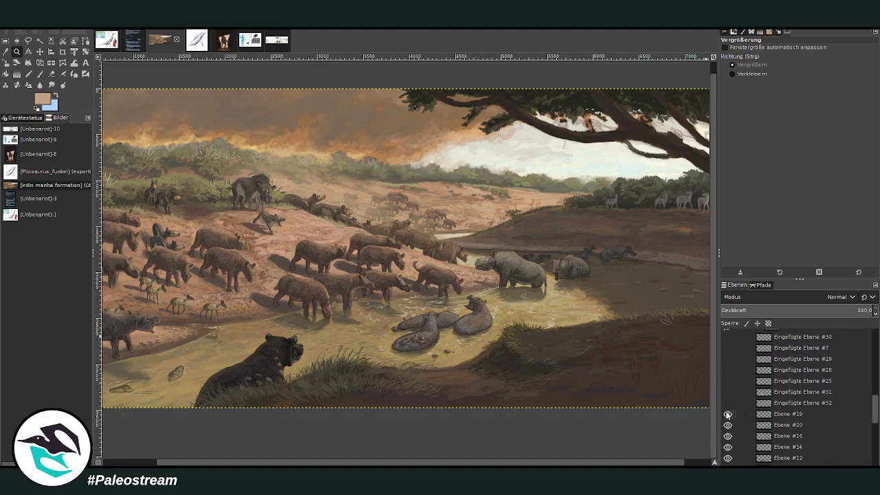
scroll(798, 393, down, 1)
scroll(797, 394, down, 1)
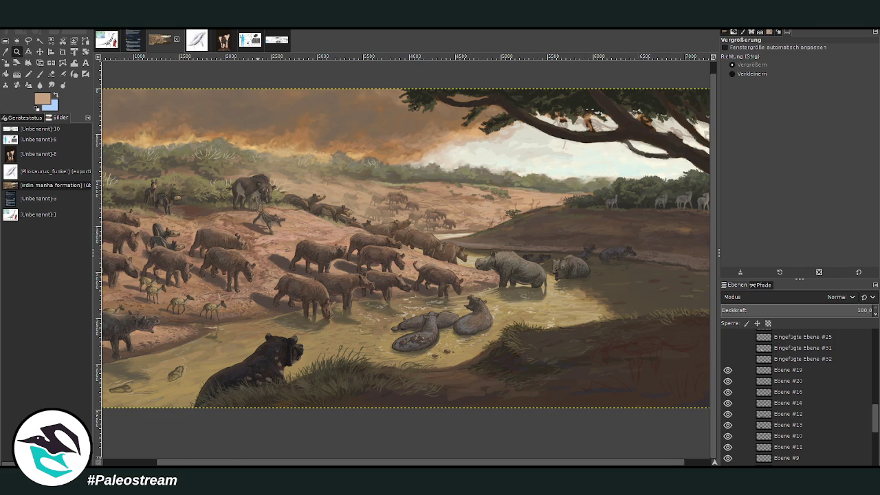
Step: Look over the rhinos and tree, then paste the Ergilornis–Sonogrus size chart as a new image
scroll(406, 248, left, 2)
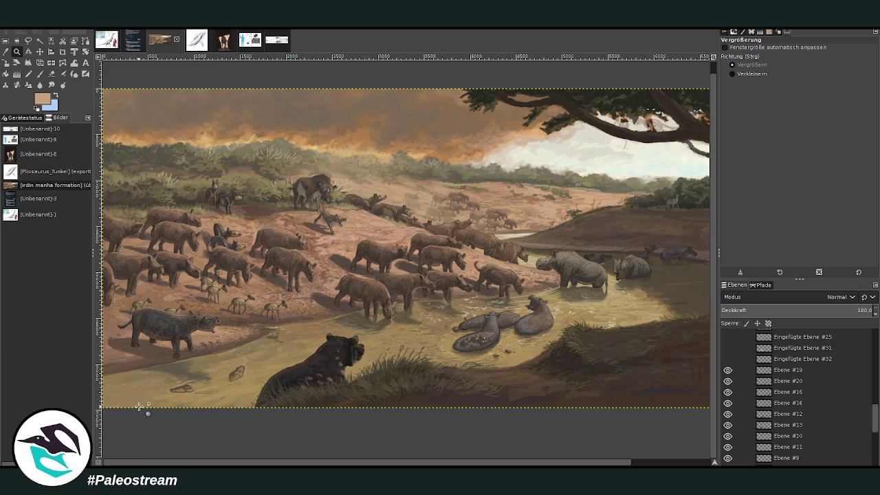
drag(200, 464, 368, 457)
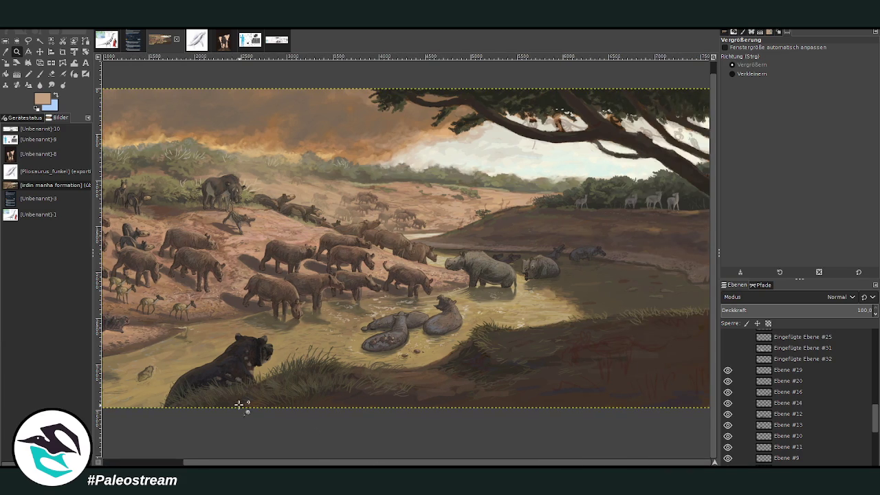
drag(538, 199, 605, 260)
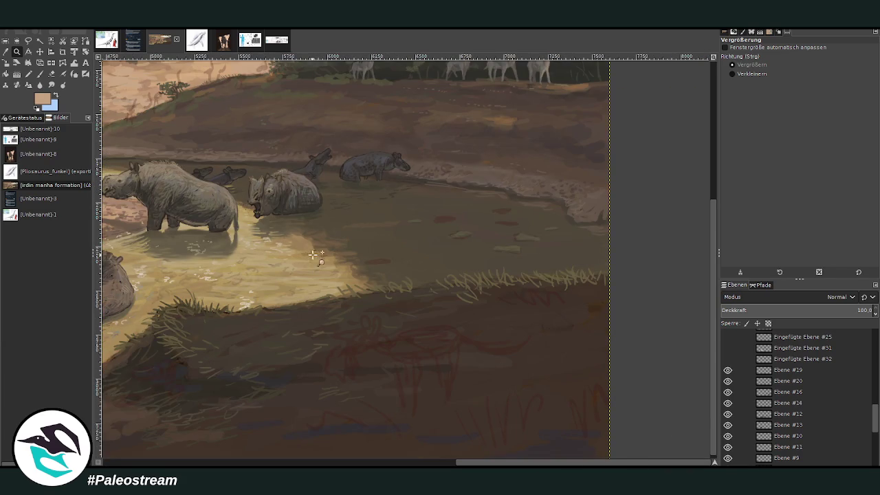
mouse_move(709, 263)
mouse_down()
mouse_move(714, 205)
mouse_move(680, 119)
mouse_up()
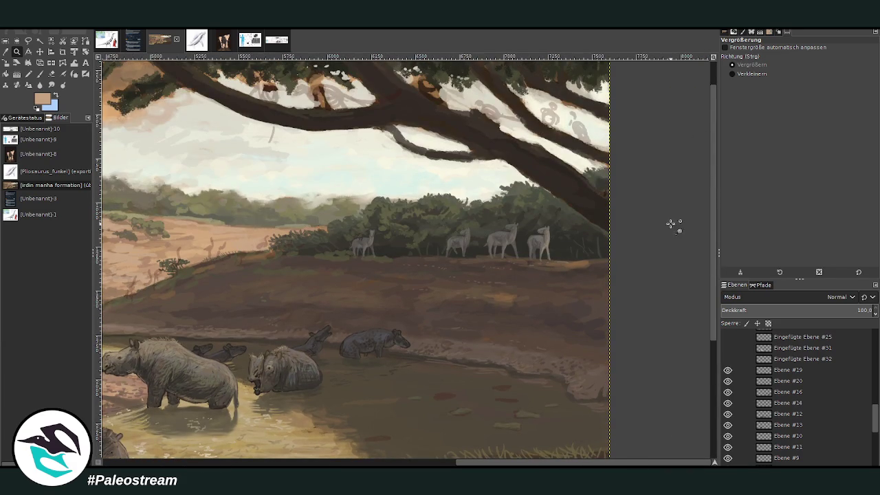
scroll(673, 211, down, 1)
scroll(674, 210, down, 1)
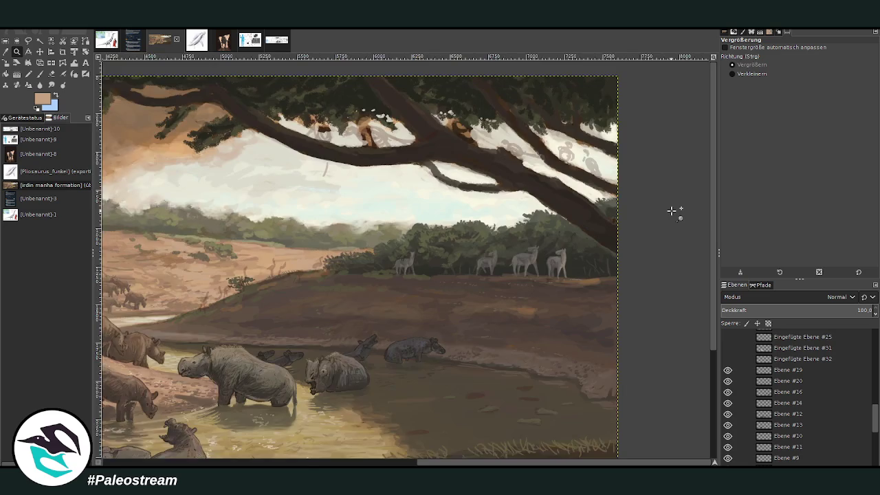
scroll(672, 211, down, 2)
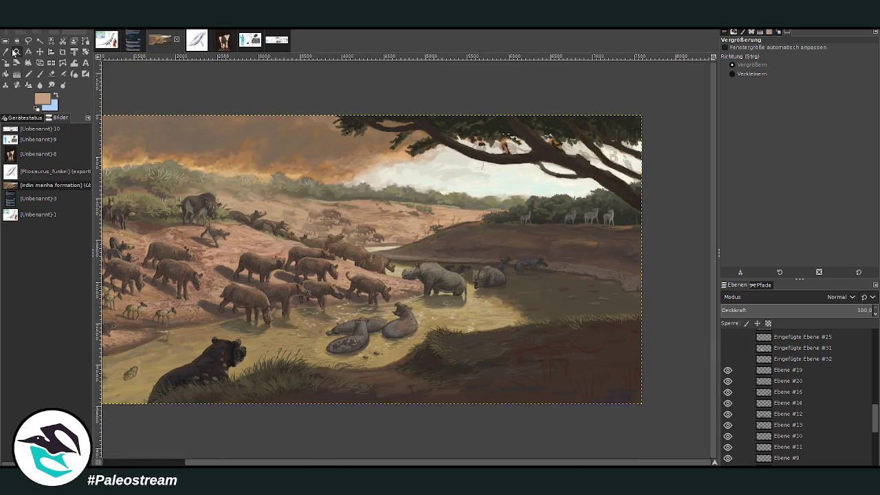
drag(268, 117, 343, 176)
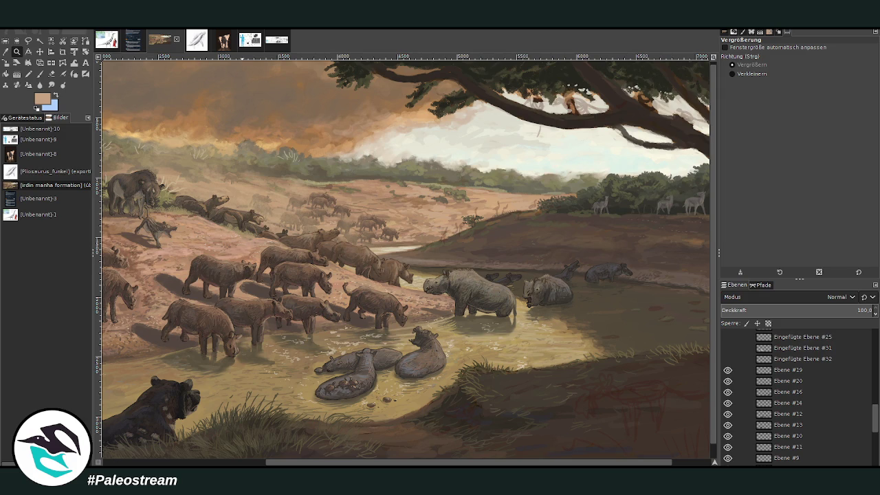
key(ctrl)
key(ctrl+shift+v)
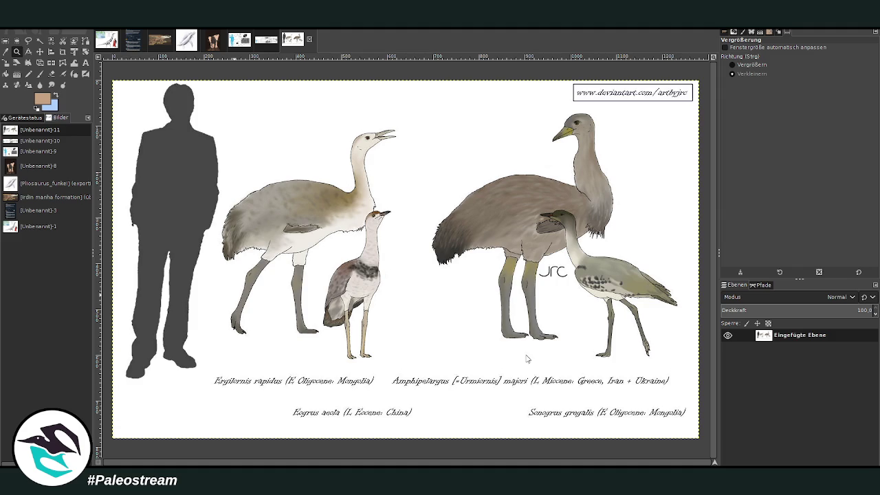
Step: Paste the Eogrus, Proergilornis, Urmiornis, Palaeotis and ostrich leg-bone comparison as a new image, zoomed to fill
key(ctrl+shift+v)
click(733, 64)
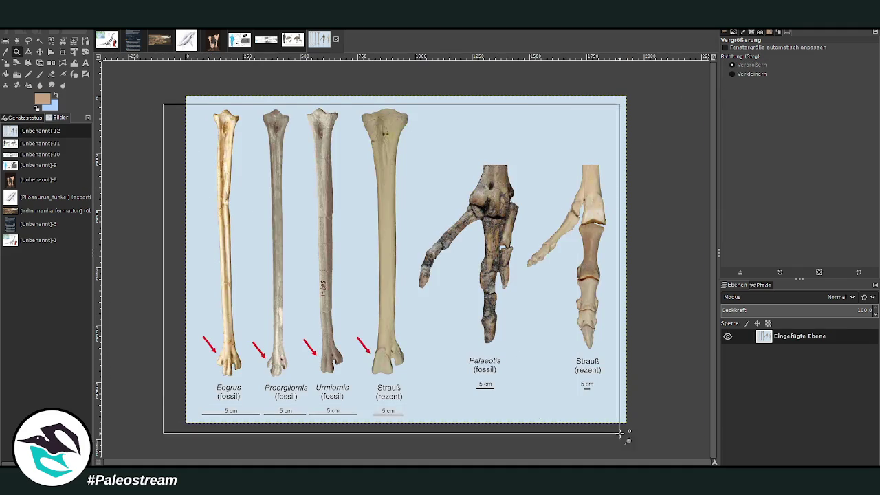
drag(155, 98, 619, 437)
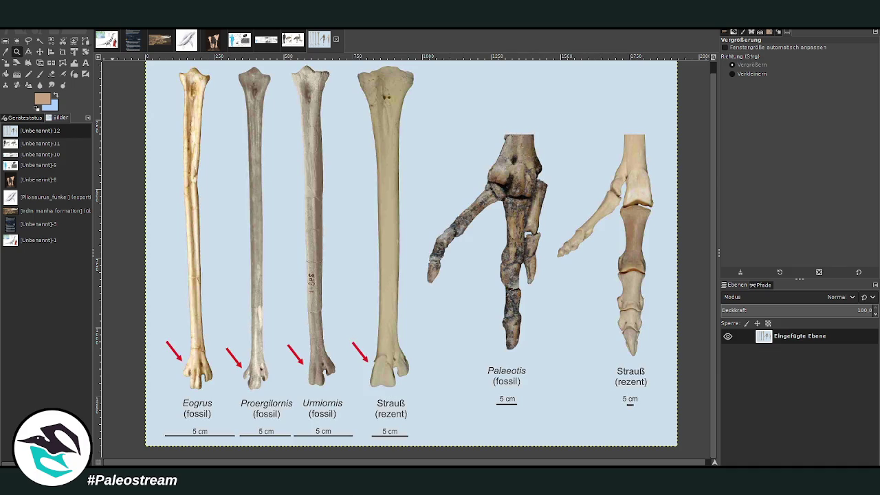
key(p)
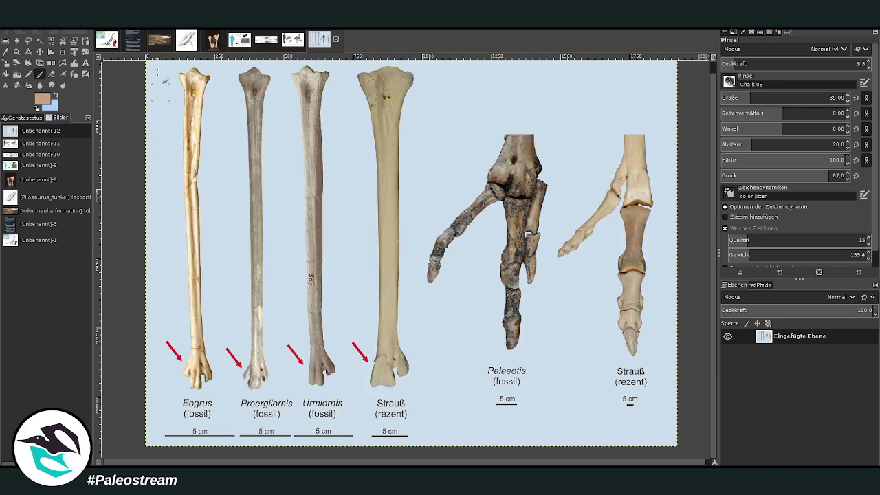
Step: Return to the waterhole painting, zoom in on the hillside, and make Ebene #19 active
click(157, 42)
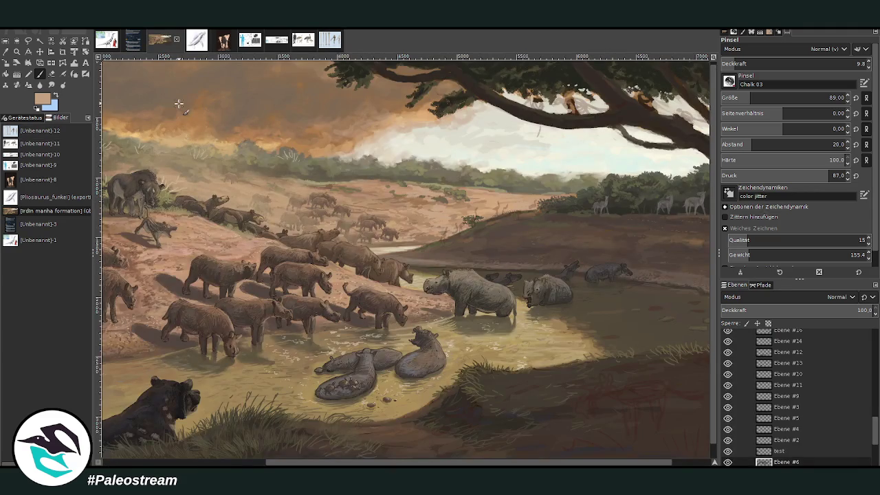
click(16, 51)
click(536, 206)
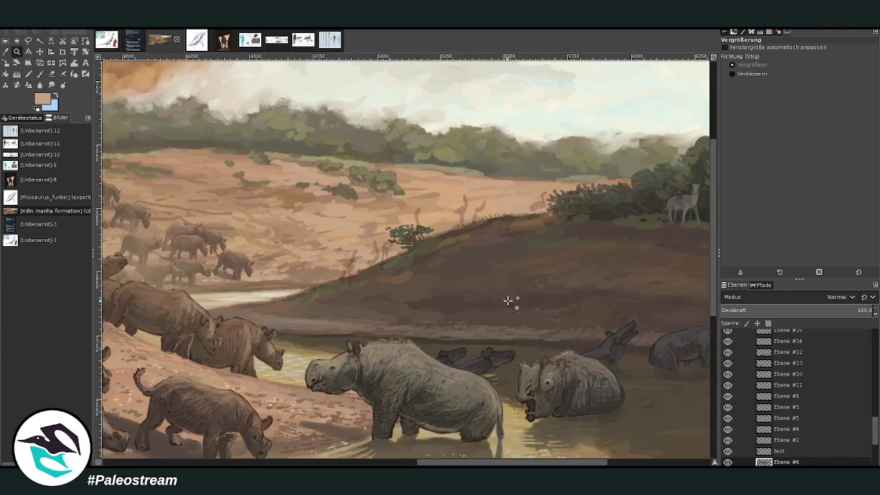
drag(255, 94, 474, 250)
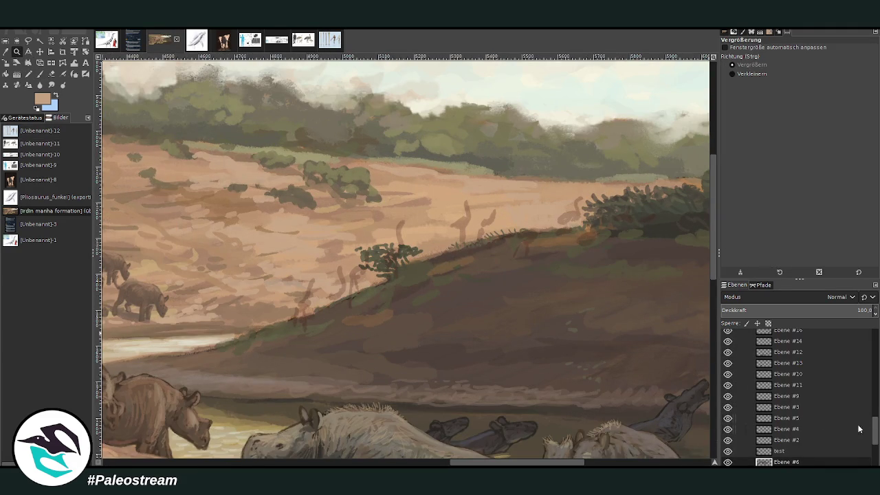
drag(876, 424, 873, 404)
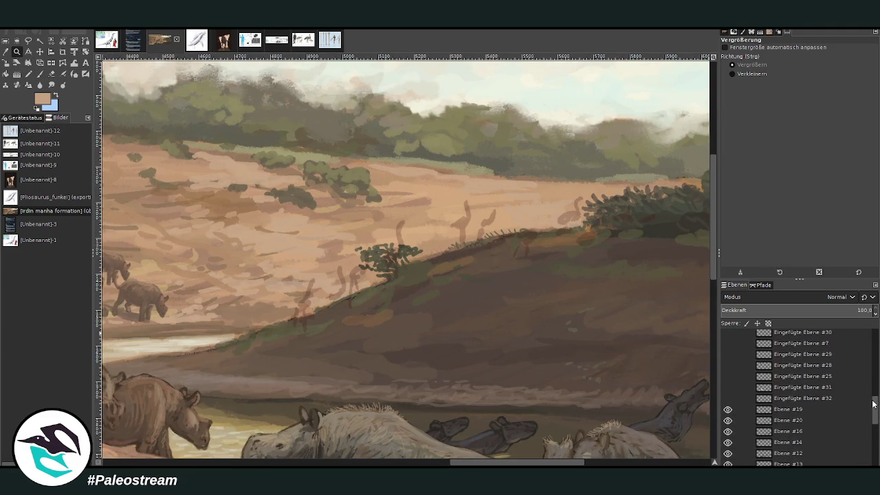
click(783, 408)
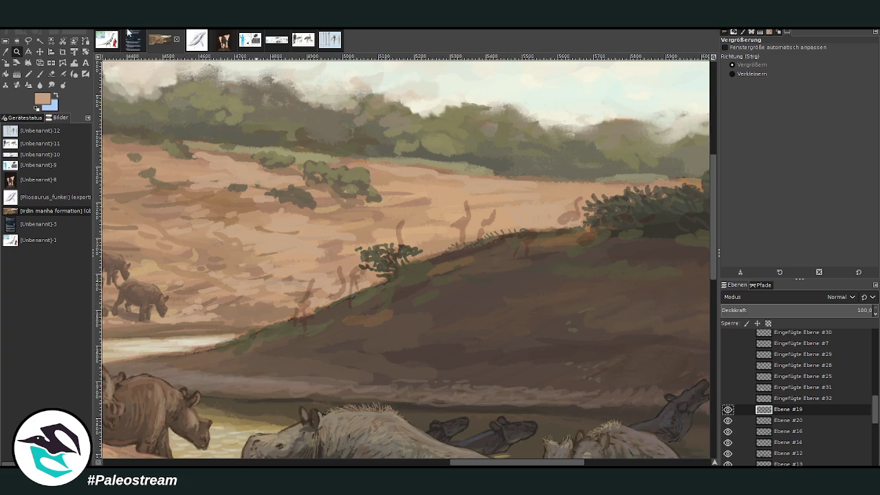
ctrl+scroll(152, 204, down, 1)
ctrl+scroll(147, 208, down, 1)
ctrl+scroll(145, 210, down, 2)
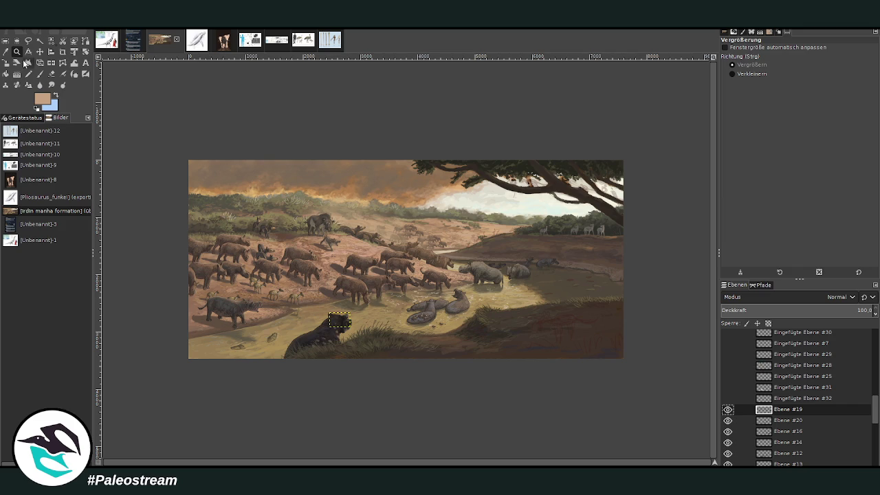
drag(404, 172, 500, 328)
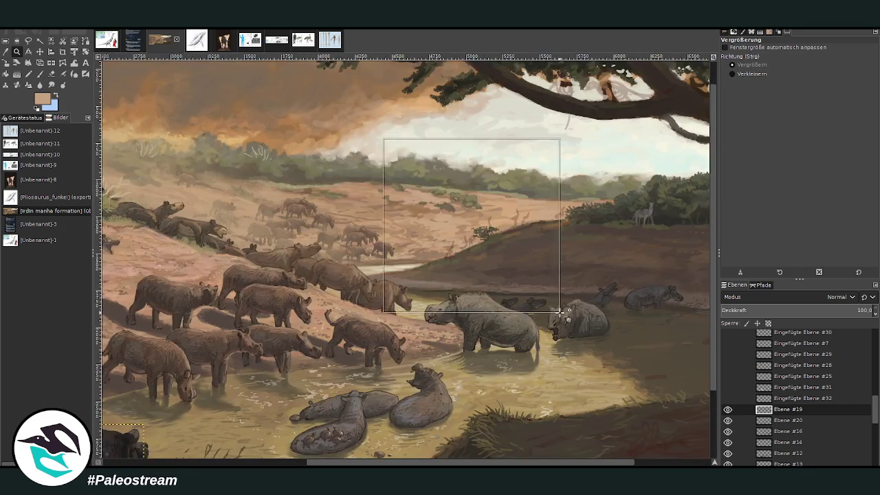
Step: Add a new layer above Ebene #19, sample the ground's dark brown, and raise brush opacity to 84.5
click(806, 465)
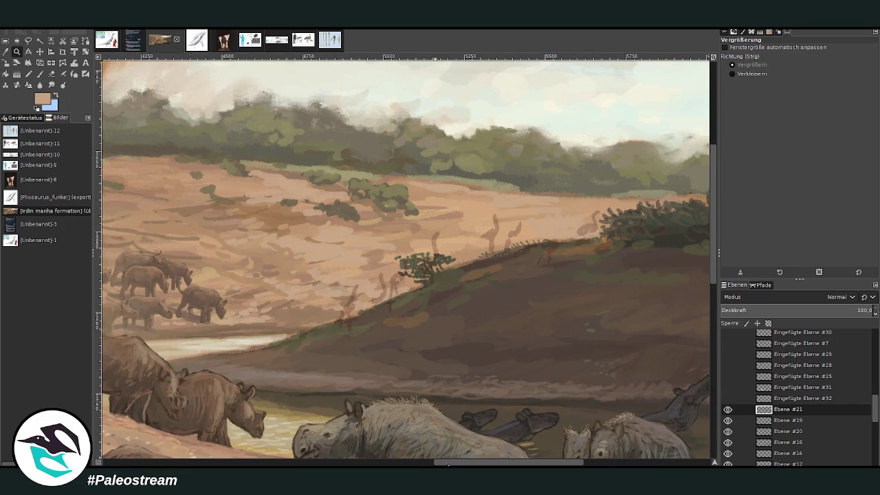
drag(440, 461, 466, 462)
drag(240, 111, 554, 420)
click(5, 52)
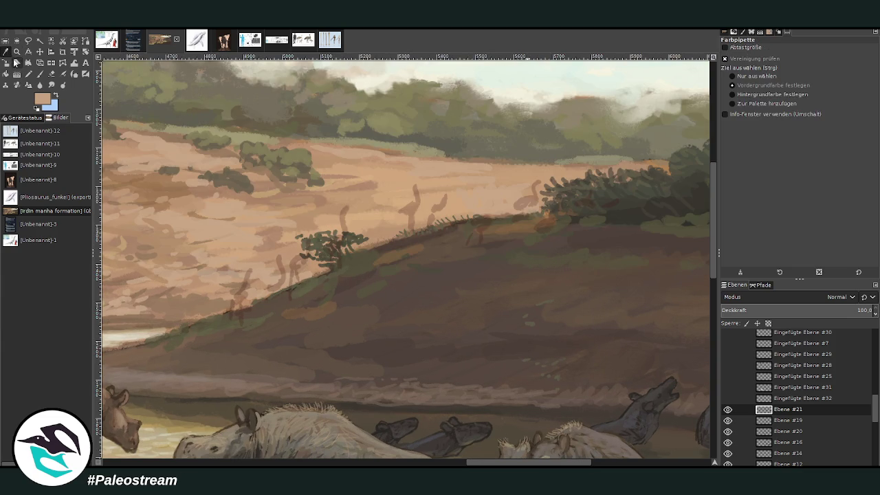
click(543, 250)
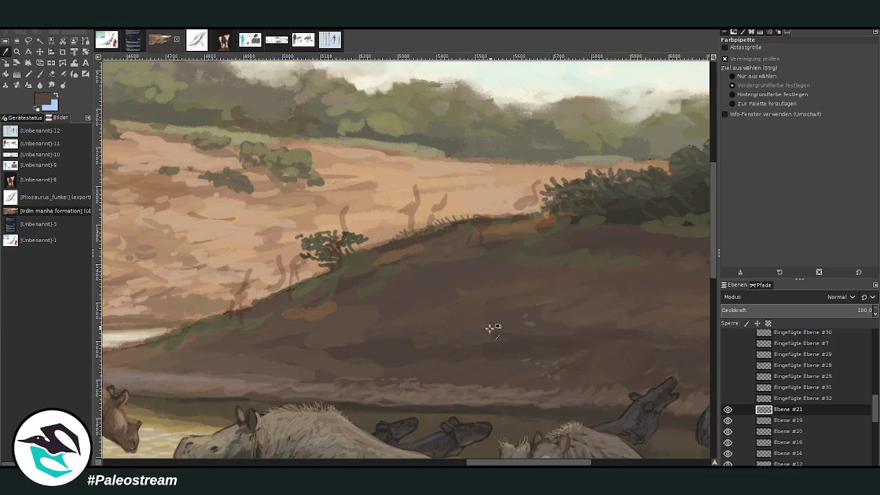
click(39, 74)
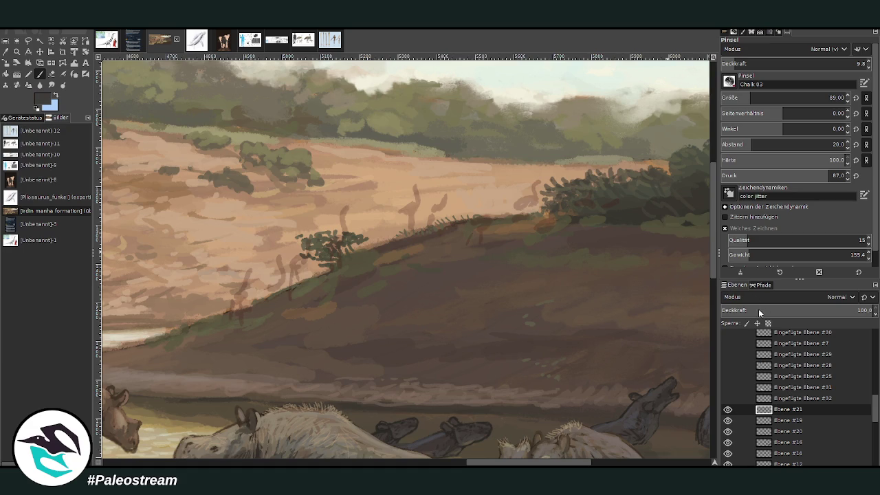
click(770, 97)
click(818, 63)
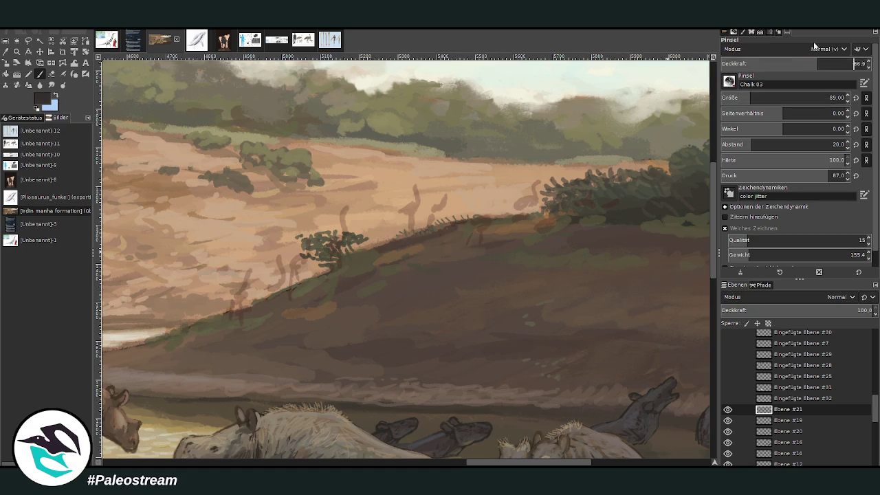
click(845, 63)
Step: Paint a dark bird with a raised head at the right end of the ridge
scroll(742, 97, up, 2)
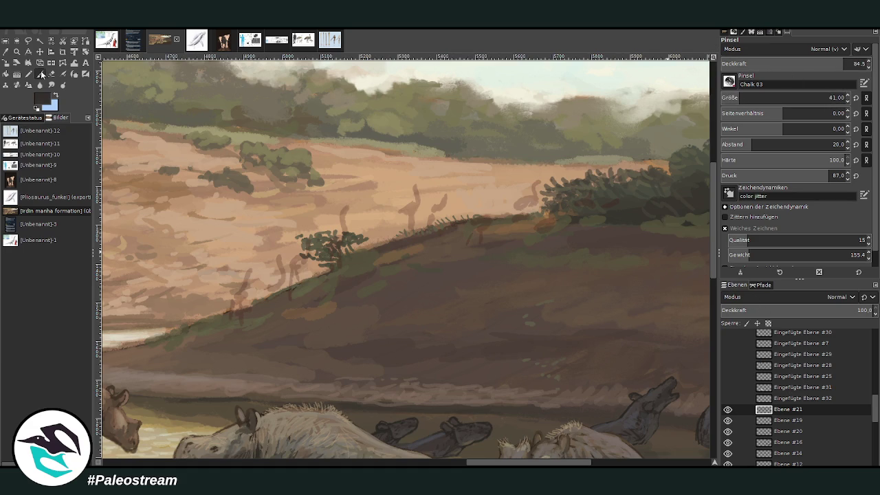
scroll(499, 242, right, 2)
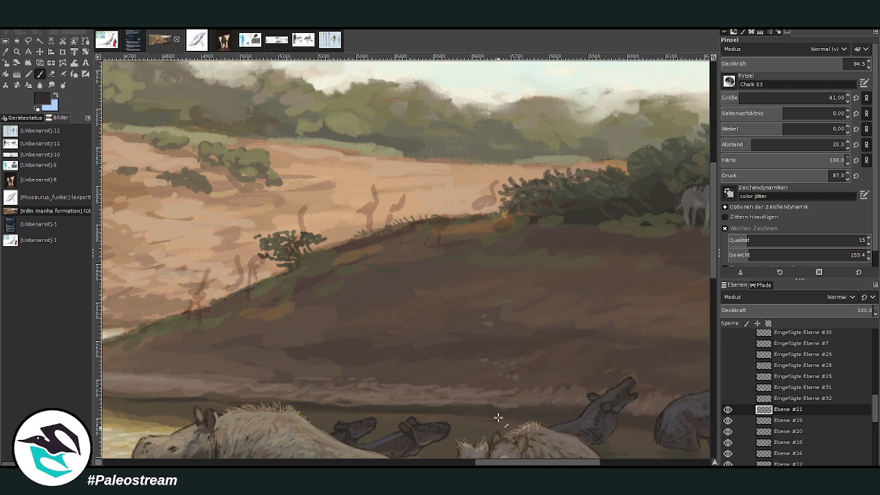
drag(487, 194, 470, 204)
drag(483, 198, 494, 189)
scroll(515, 444, right, 10)
scroll(546, 328, left, 10)
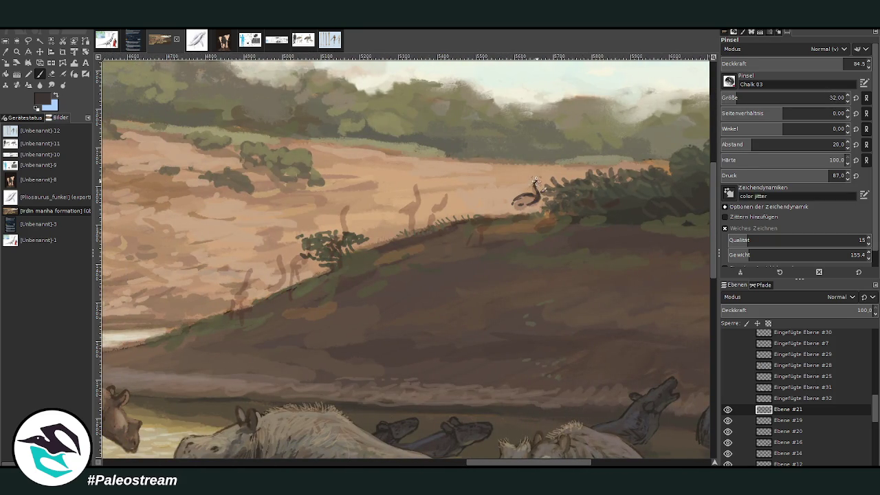
Step: Paint dark long-necked bird silhouettes along the ridge and one lower on the slope
mouse_move(541, 183)
mouse_down()
mouse_move(546, 195)
mouse_move(524, 200)
mouse_move(534, 198)
mouse_up()
mouse_move(412, 210)
mouse_down()
mouse_move(399, 217)
mouse_move(421, 201)
mouse_move(428, 220)
mouse_move(405, 224)
mouse_up()
mouse_move(476, 205)
mouse_down()
mouse_move(487, 207)
mouse_move(485, 192)
mouse_move(484, 203)
mouse_move(467, 209)
mouse_up()
mouse_move(411, 210)
mouse_down()
mouse_move(421, 218)
mouse_move(405, 209)
mouse_up()
mouse_move(341, 231)
mouse_down()
mouse_move(348, 239)
mouse_move(376, 234)
mouse_up()
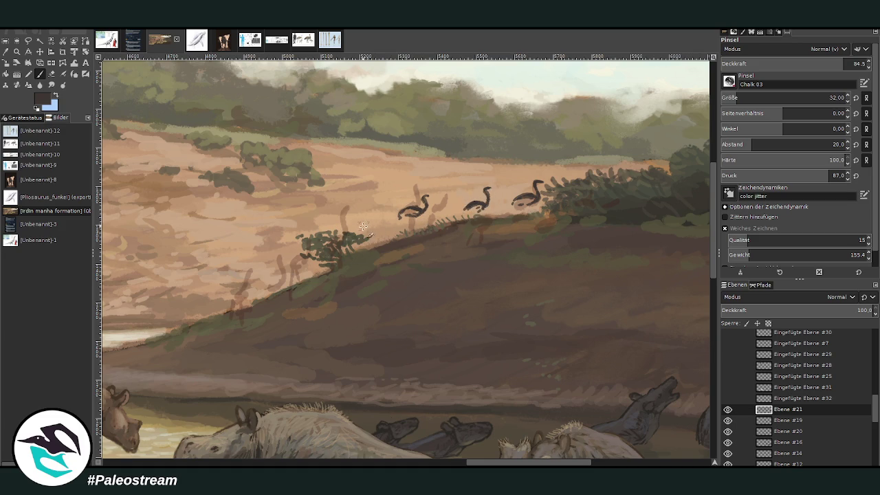
mouse_move(239, 294)
mouse_down()
mouse_move(249, 295)
mouse_move(246, 274)
mouse_move(241, 292)
mouse_move(249, 300)
mouse_move(233, 296)
mouse_up()
ctrl+click(619, 99)
drag(361, 235, 374, 224)
drag(372, 223, 378, 212)
Step: At brush size 20, lengthen a neck and paint light tan over the birds' bodies
click(733, 98)
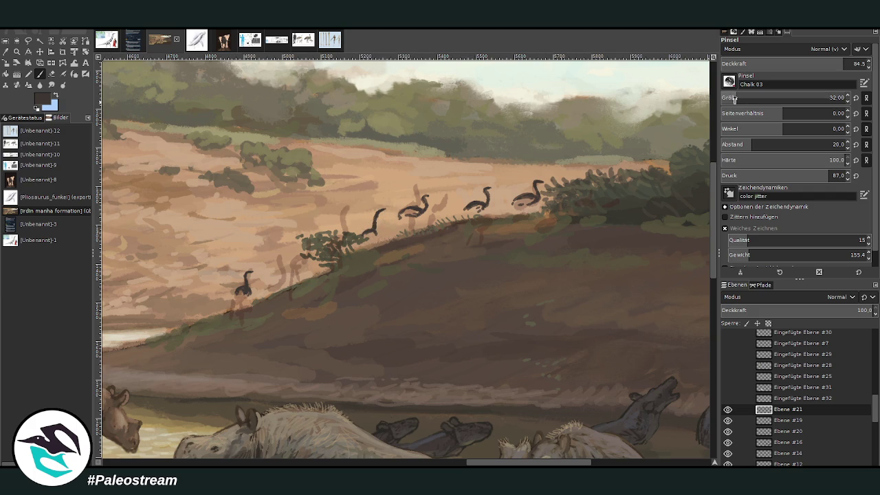
drag(426, 196, 439, 204)
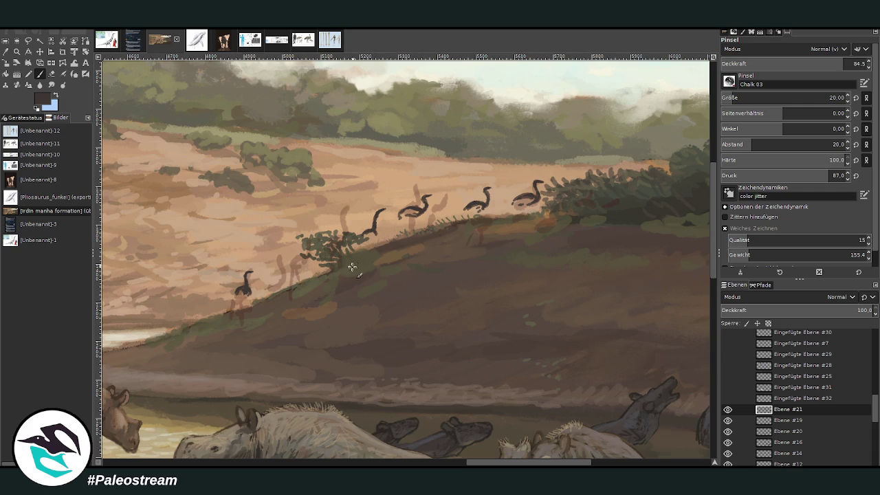
ctrl+click(676, 281)
drag(534, 200, 467, 209)
mouse_move(412, 207)
mouse_down()
mouse_move(404, 214)
mouse_move(417, 214)
mouse_up()
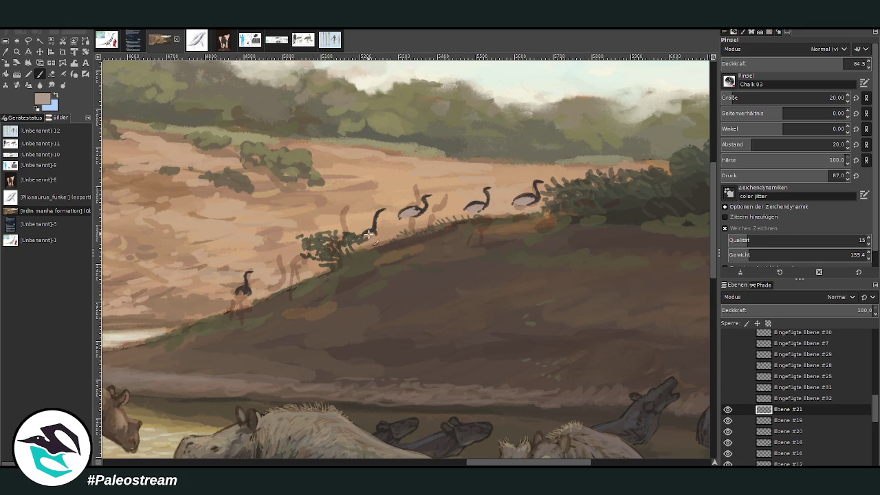
mouse_move(242, 291)
mouse_down()
mouse_move(246, 298)
mouse_move(240, 293)
mouse_up()
ctrl+click(699, 292)
Step: Paint darker, longer legs on the lower bird with a size 26 brush
key(bracketleft)
key(bracketleft)
key(bracketleft)
key(greater)
key(greater)
key(greater)
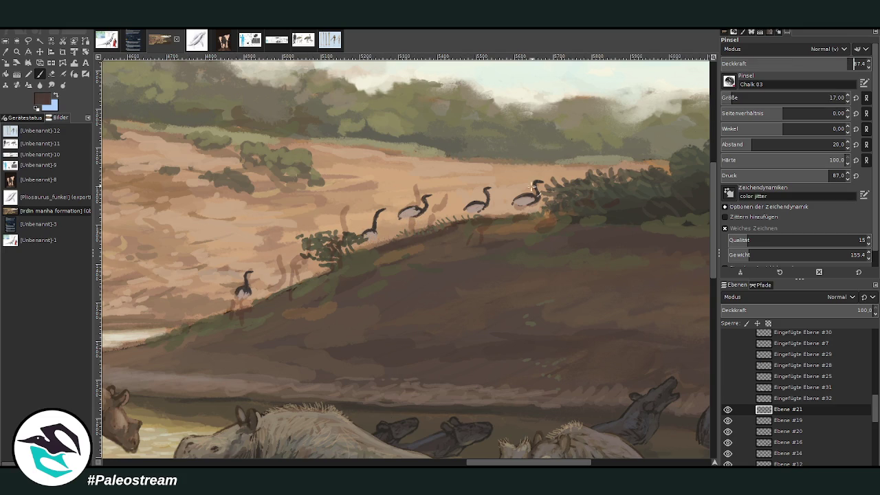
click(735, 98)
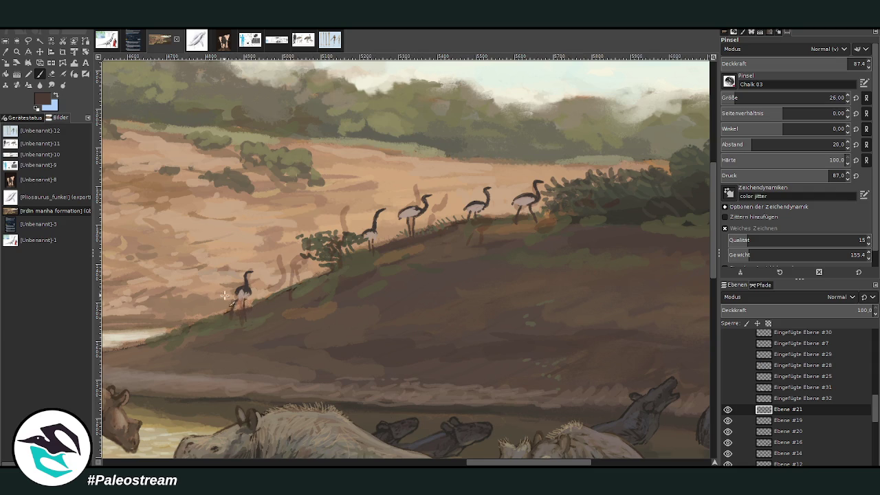
drag(236, 303, 232, 319)
Step: Highlight a bird's body with sampled light beige, then sample the greyish-brown ground colour
key(o)
click(526, 205)
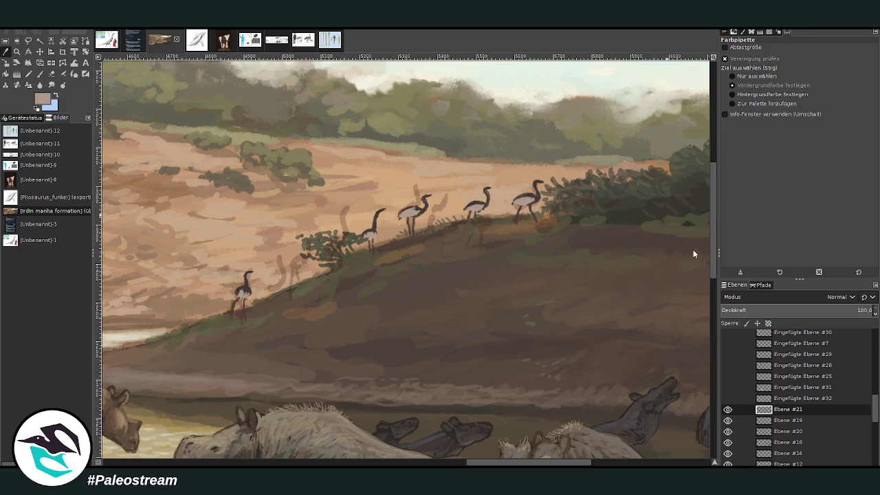
key(p)
drag(415, 211, 413, 210)
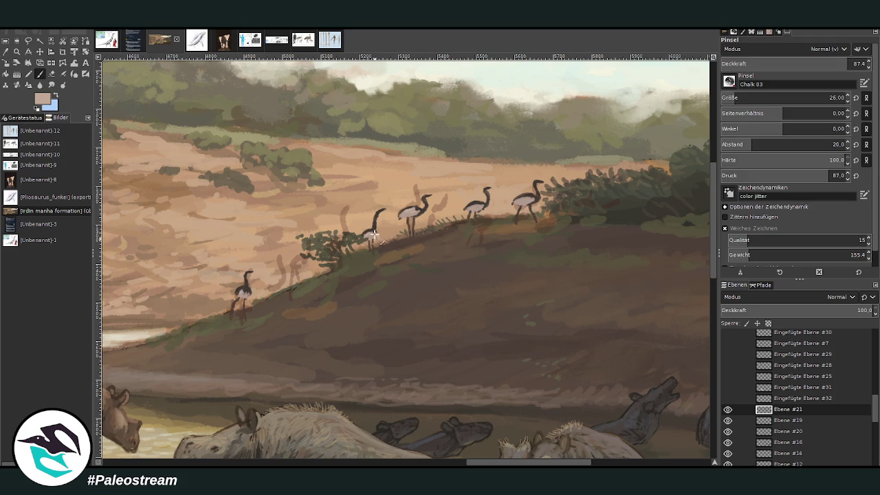
click(6, 51)
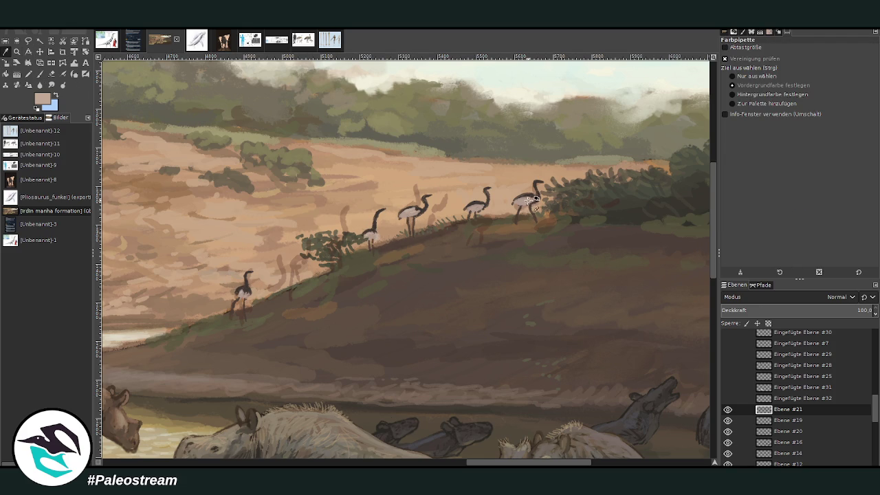
click(691, 258)
key(p)
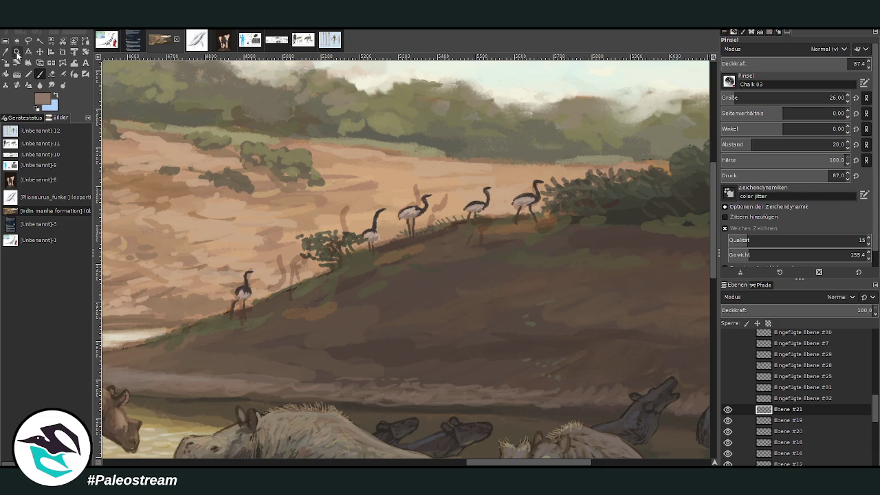
Step: Copy a ridge bird onto its own new layer and move it down the slope
click(29, 42)
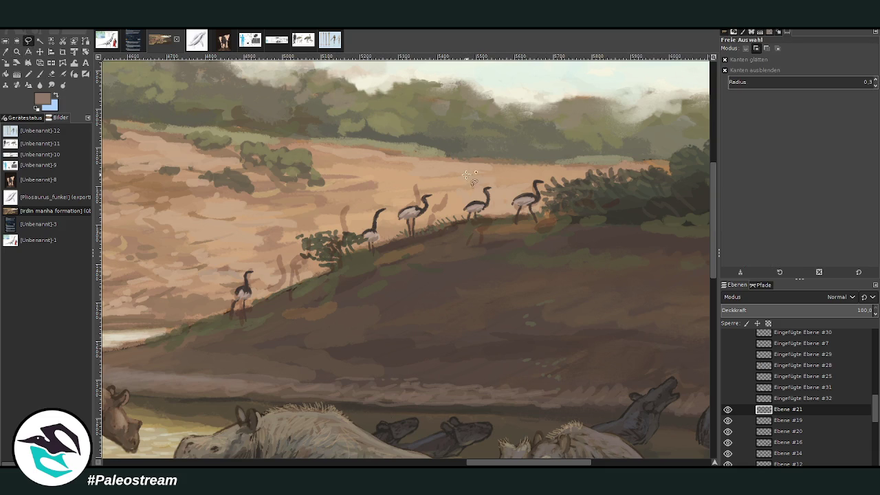
drag(398, 220, 399, 250)
key(ctrl+c)
key(ctrl+v)
key(ctrl+shift+n)
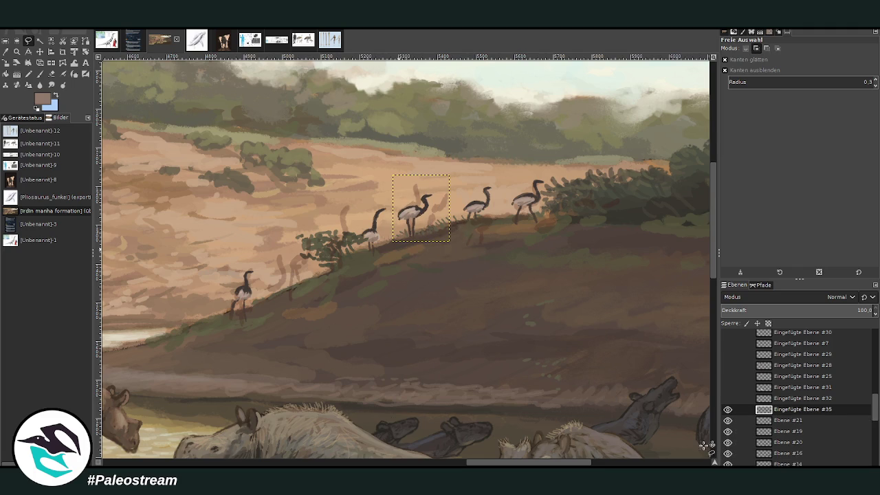
key(z)
drag(375, 239, 280, 291)
Step: Paste a second copy, shrink it lower left, and merge both copies into the bird layer
key(ctrl+v)
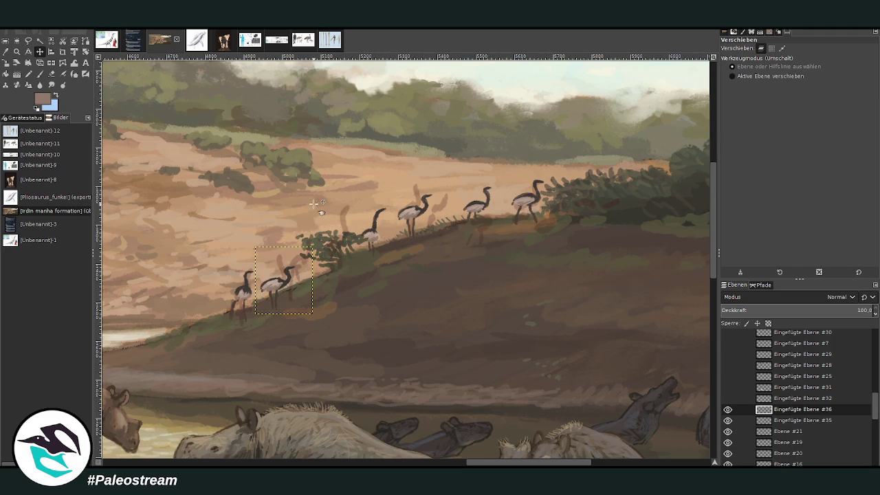
click(6, 62)
click(294, 294)
mouse_move(313, 315)
mouse_down()
mouse_move(305, 306)
mouse_move(216, 313)
mouse_move(221, 322)
mouse_up()
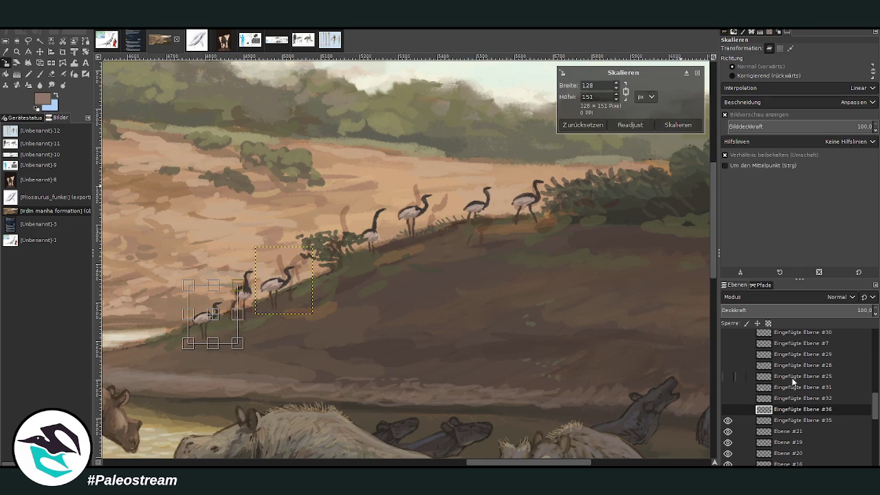
key(Return)
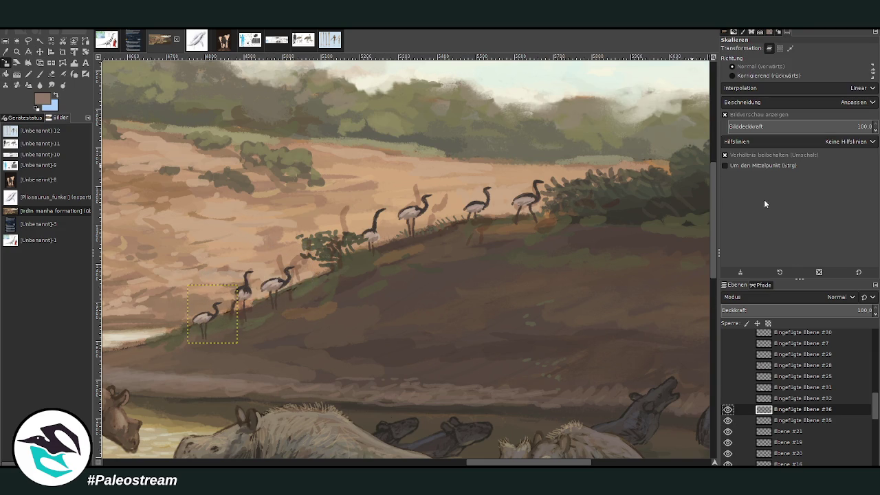
key(ctrl+e)
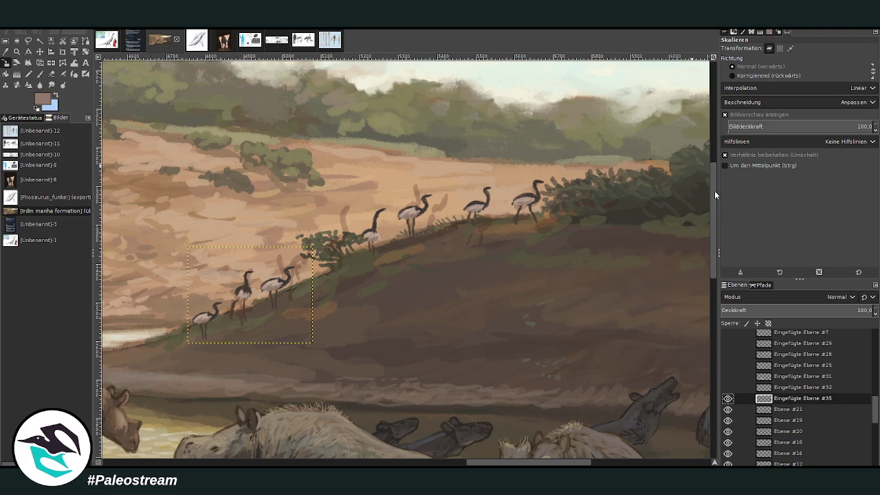
key(ctrl+shift+a)
key(ctrl+e)
click(52, 74)
key(f)
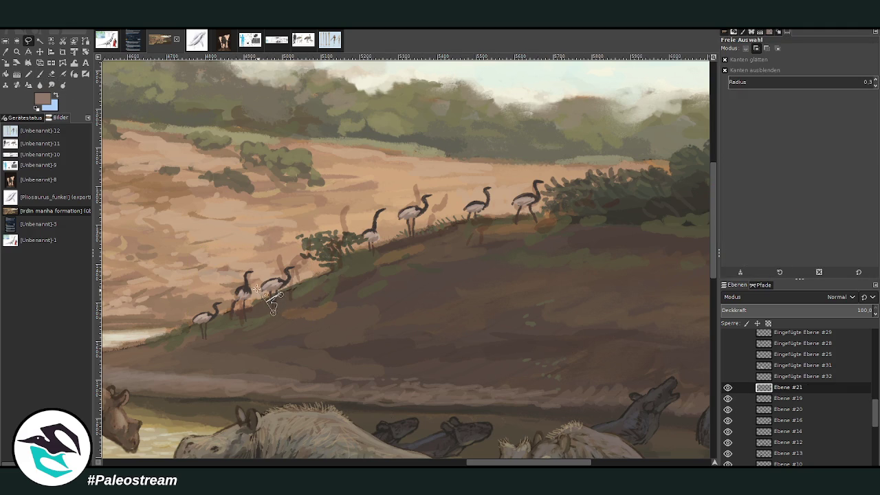
key(shift+e)
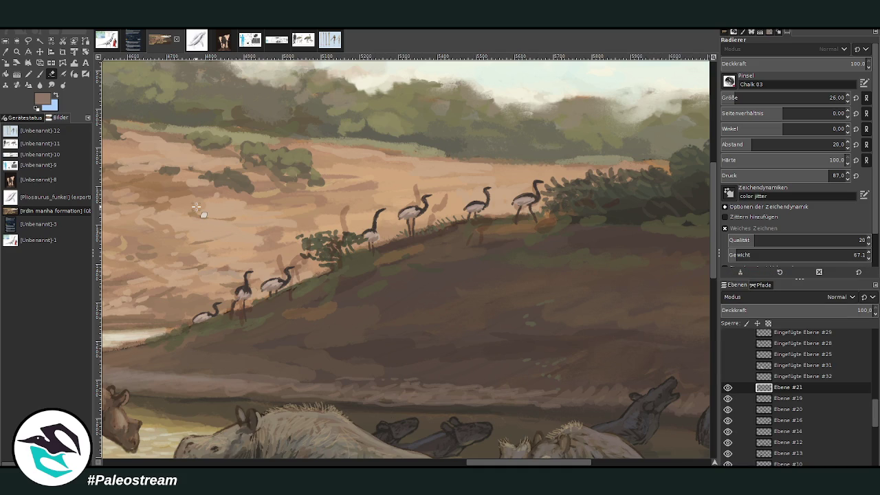
Step: Dab pale speckles over the dark hillside and paint light grass blades with a size-17 brush
click(38, 84)
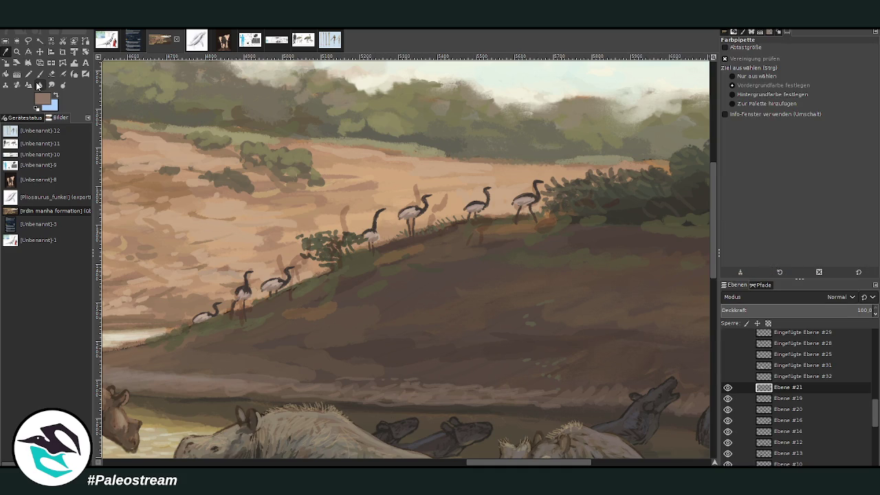
click(436, 396)
key(p)
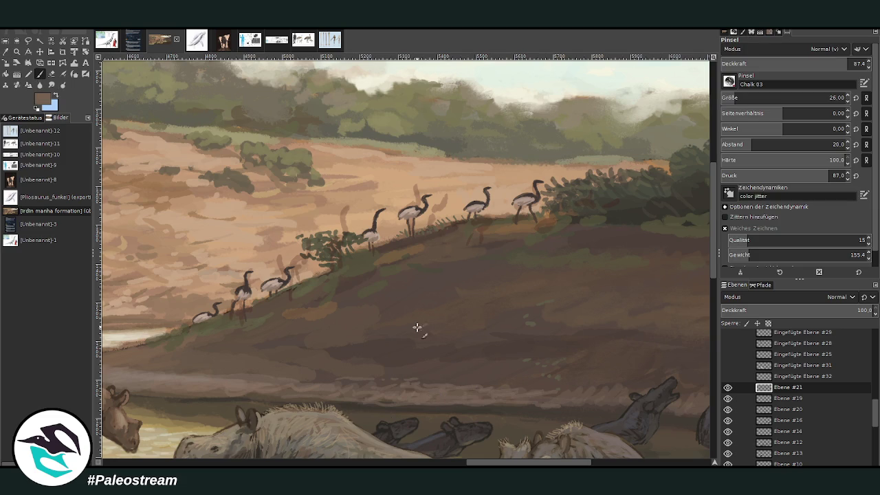
drag(425, 330, 399, 327)
drag(333, 331, 321, 334)
drag(464, 374, 485, 367)
click(730, 98)
drag(564, 221, 584, 214)
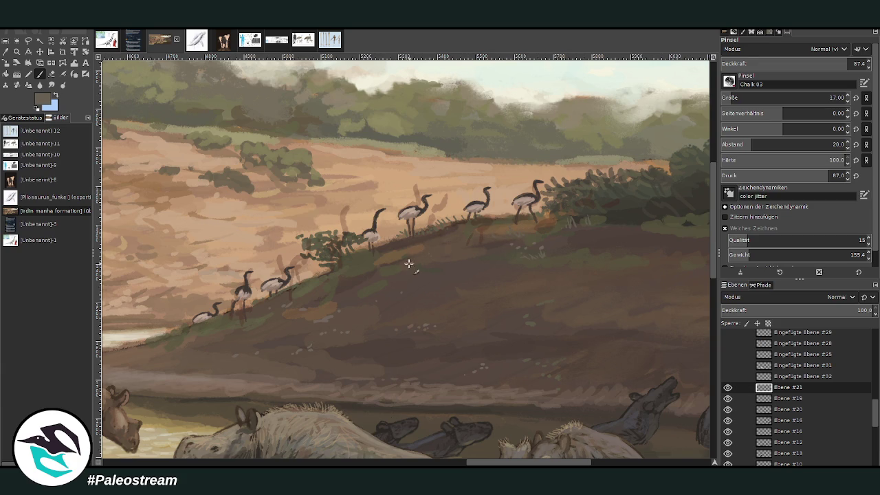
Step: Lighten the ridge birds' bodies and legs with a sampled light beige
ctrl+click(688, 238)
drag(526, 199, 520, 204)
drag(378, 231, 368, 235)
drag(207, 317, 203, 317)
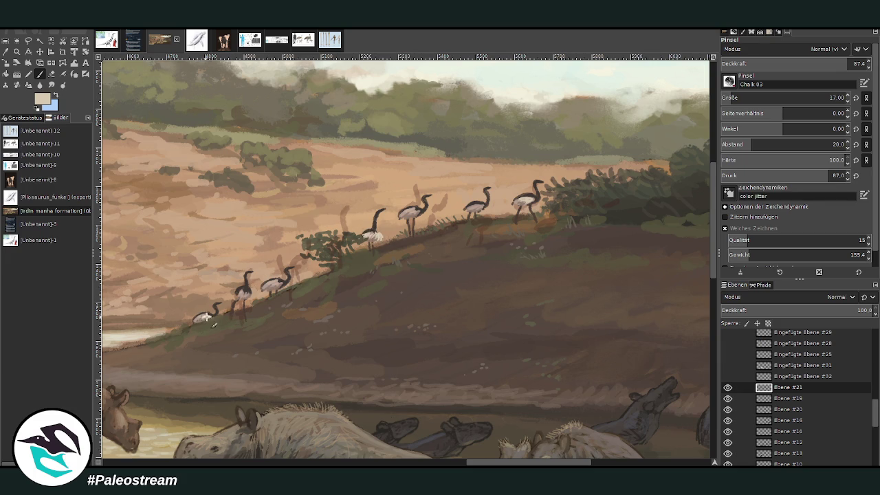
Step: Paint dark grey-brown grass strokes along the shoreline
ctrl+click(665, 261)
drag(471, 465, 435, 464)
mouse_move(294, 352)
mouse_down()
mouse_move(310, 336)
mouse_move(353, 329)
mouse_up()
scroll(470, 449, right, 3)
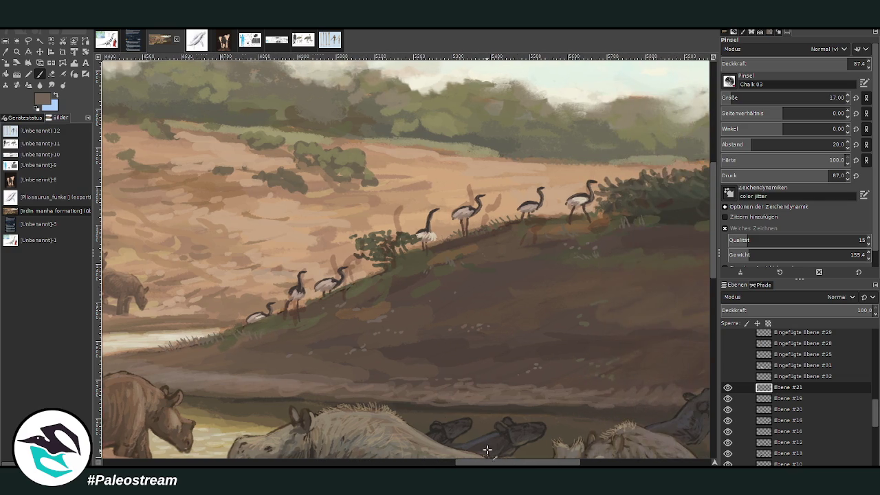
Step: Paint grass blades below the birds and tufts by the deer's feet, with brush opacity 73.2
drag(405, 274, 411, 264)
drag(417, 269, 431, 260)
ctrl+click(695, 274)
drag(480, 463, 497, 463)
ctrl+click(697, 277)
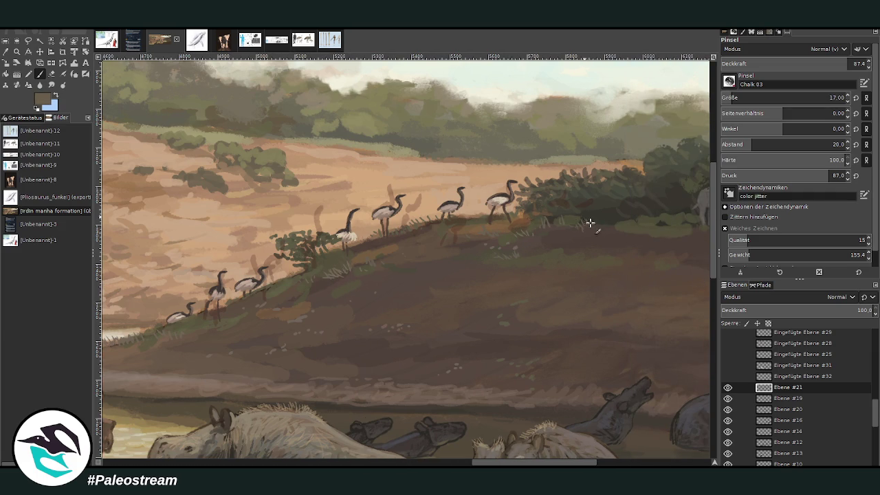
scroll(588, 391, right, 5)
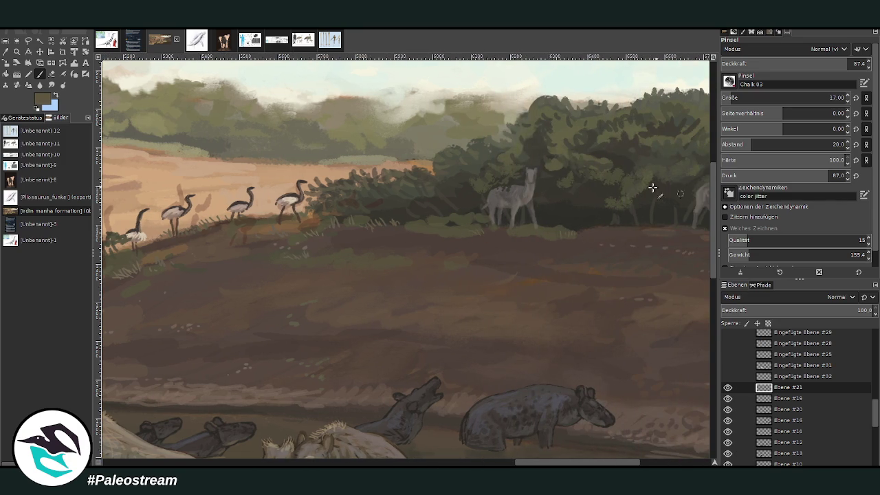
drag(559, 234, 584, 233)
click(827, 63)
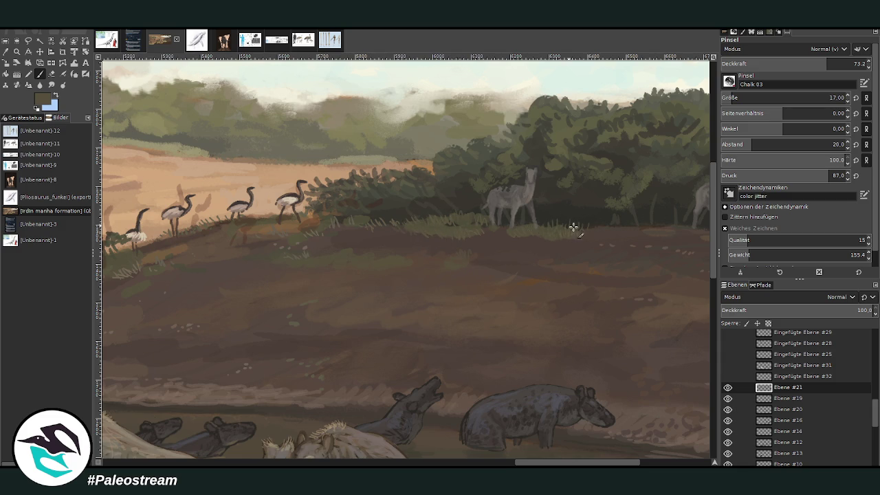
key(minus)
key(minus)
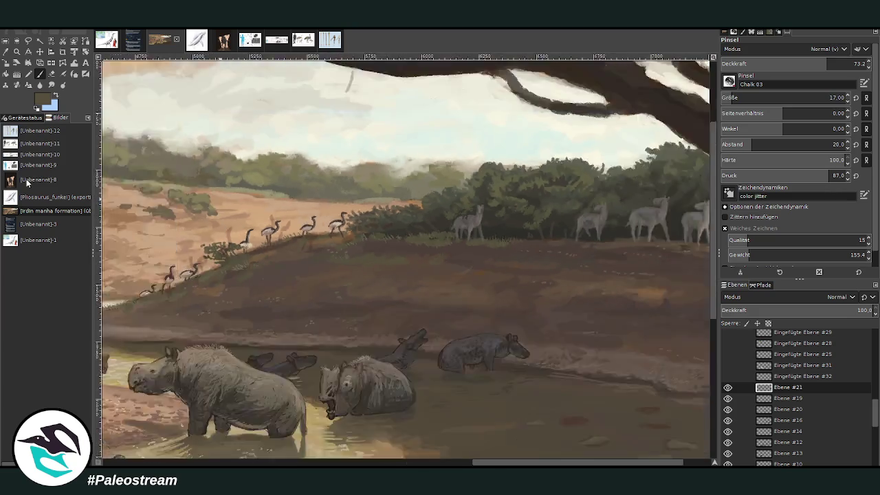
Step: Zoom out, then box-zoom into the upper-left and middle of the painting
key(minus)
key(minus)
key(minus)
key(z)
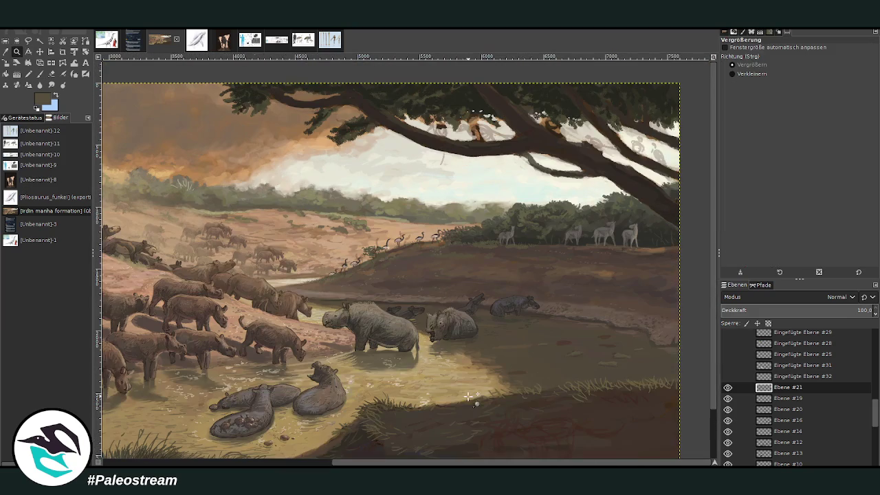
click(258, 158)
drag(313, 147, 489, 332)
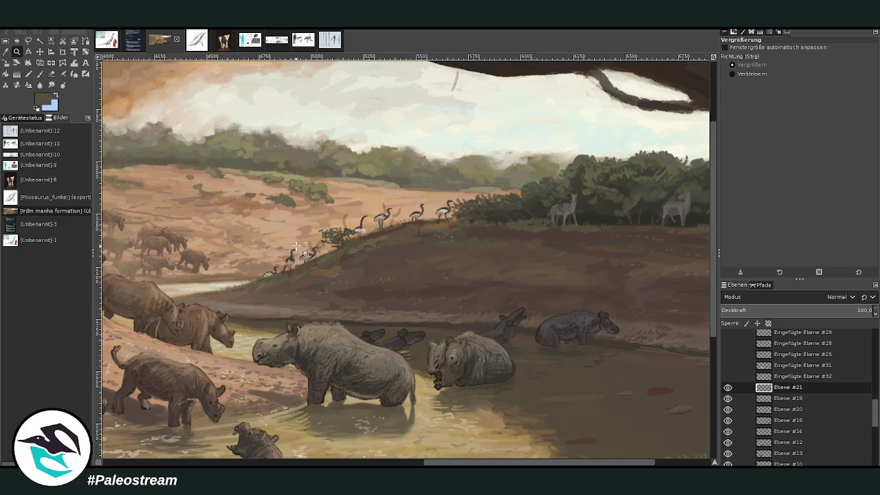
scroll(296, 245, down, 2)
scroll(296, 245, down, 2)
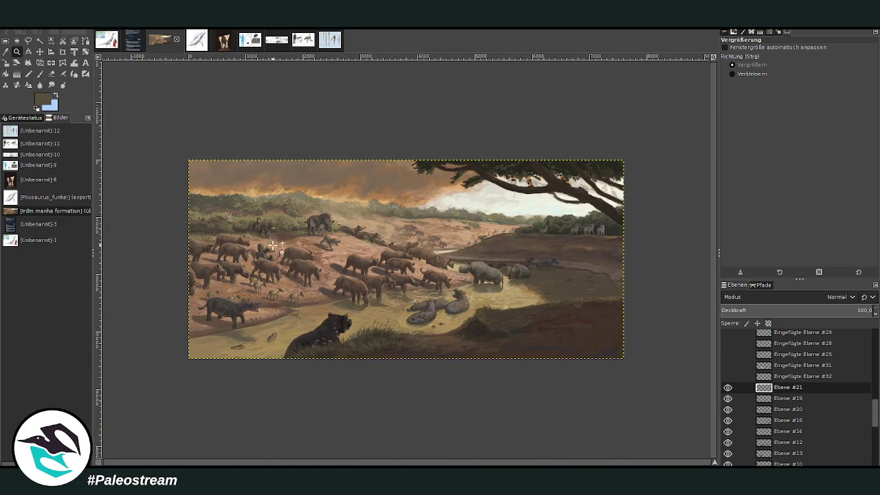
Step: Inspect the lower left and the deer at the water's edge, then bring up the skull reference sheet
drag(213, 170, 398, 399)
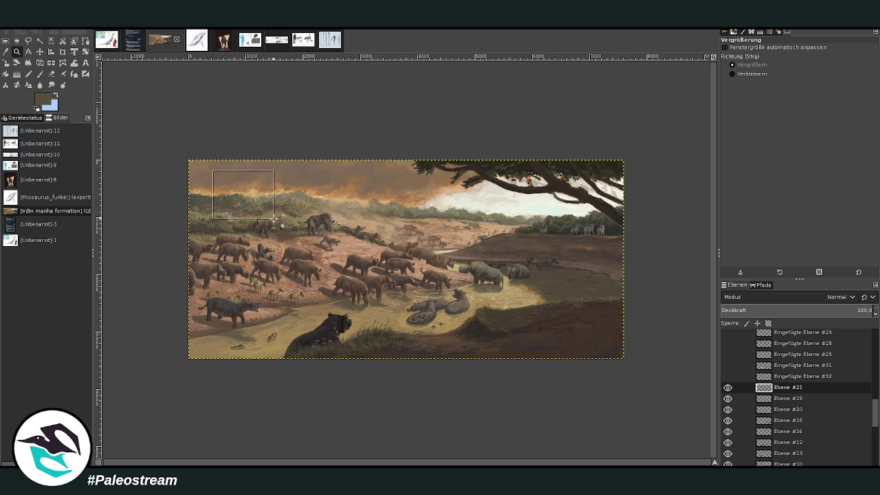
drag(344, 462, 399, 462)
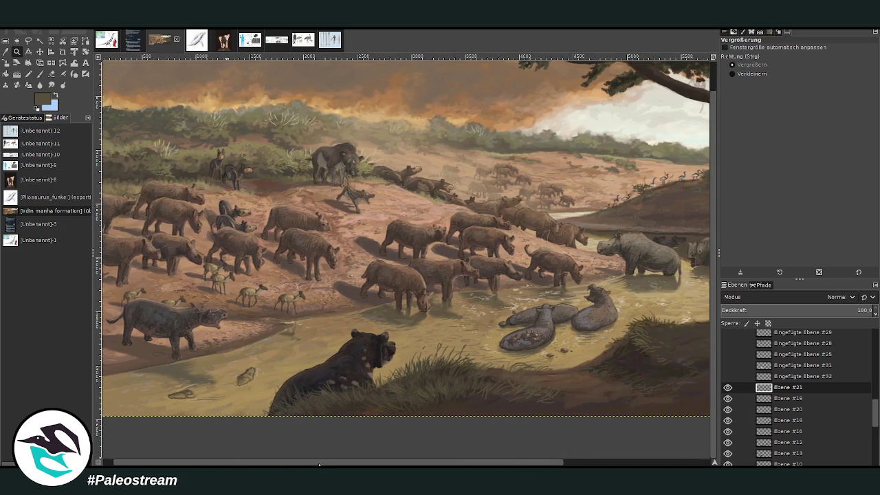
drag(182, 197, 339, 420)
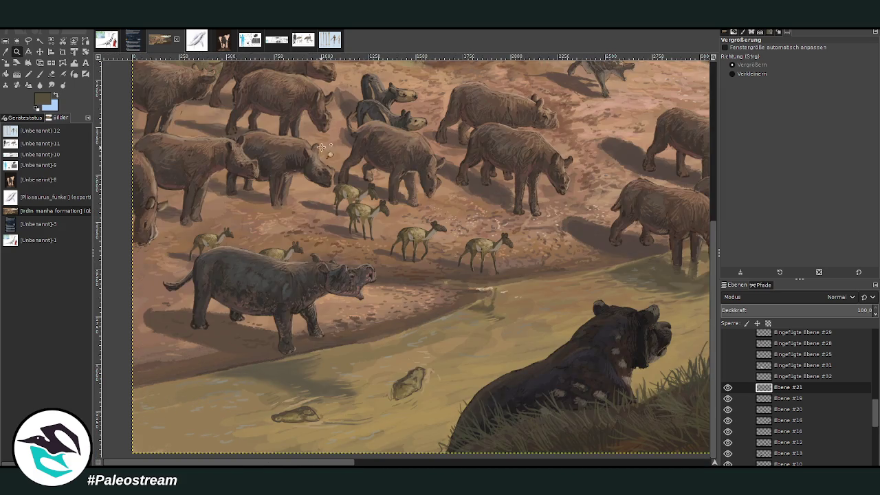
drag(328, 145, 564, 416)
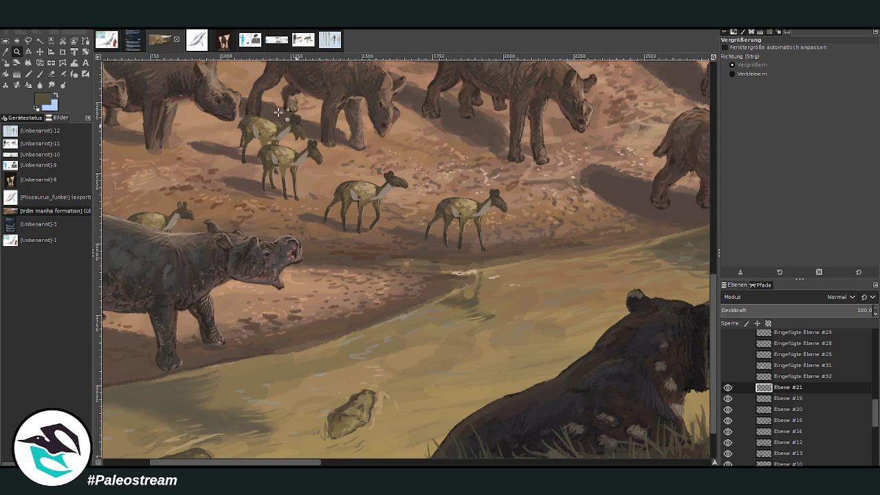
drag(279, 113, 493, 369)
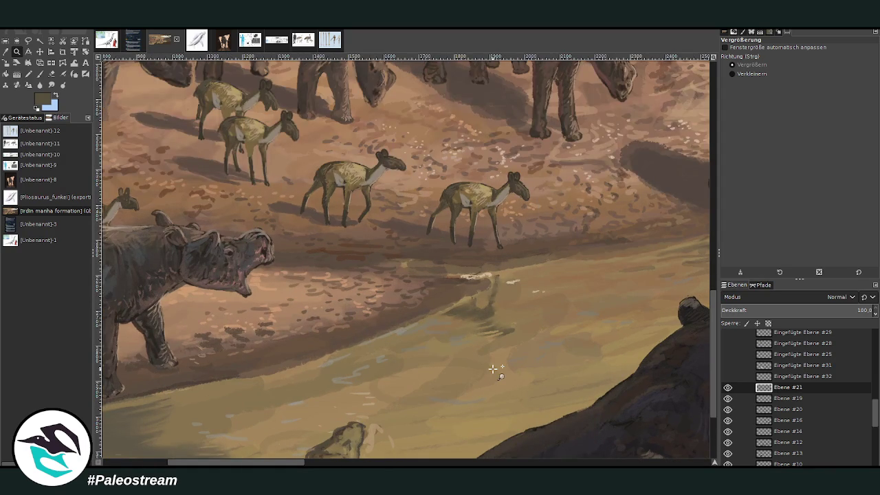
click(40, 74)
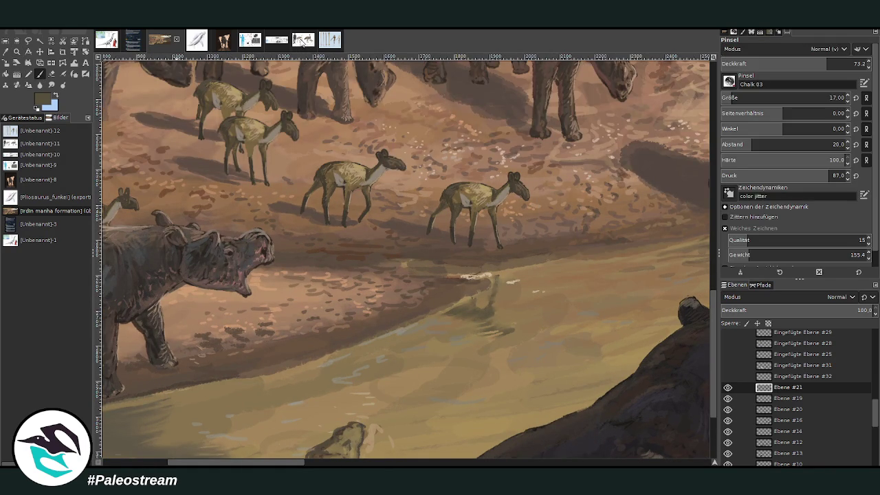
click(272, 42)
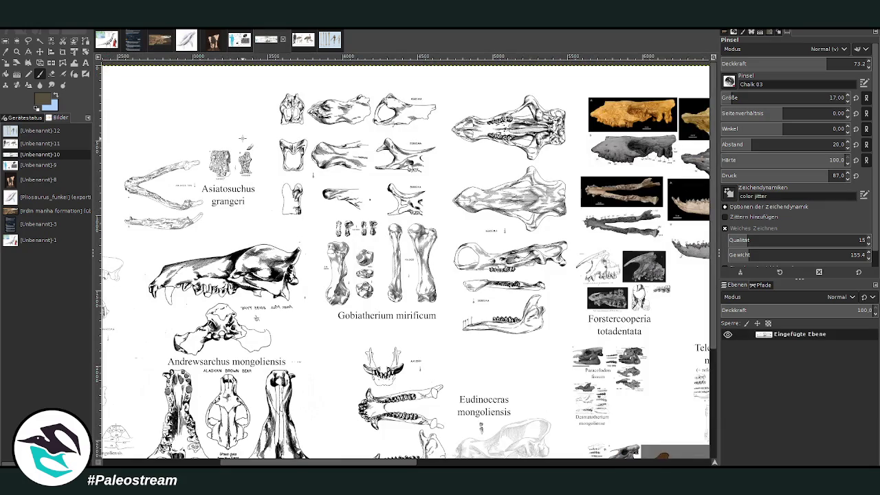
Step: Switch to the Ergilornis fossil bird reference illustration with the human silhouette
scroll(242, 139, down, 1)
scroll(242, 139, down, 1)
scroll(137, 453, left, 2)
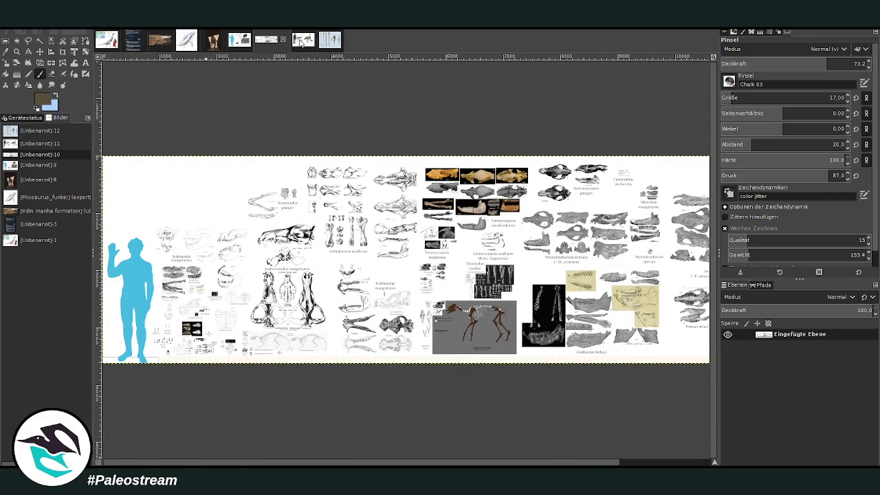
click(301, 43)
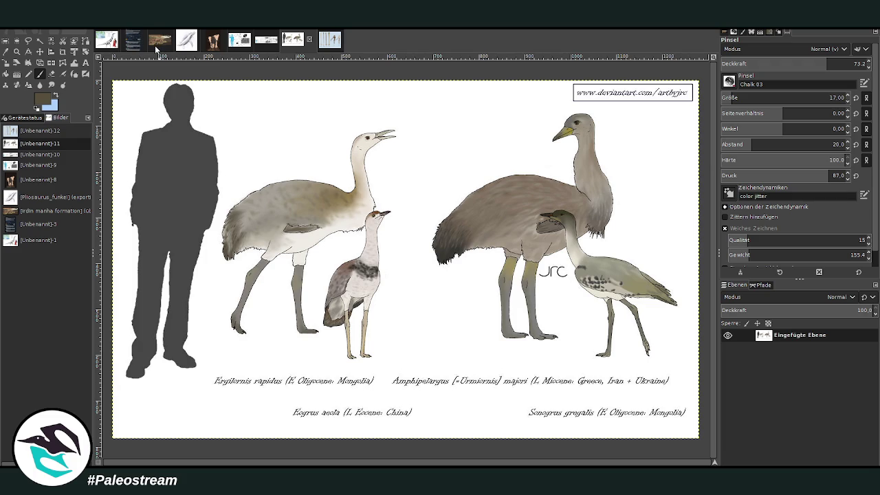
Step: Switch to the riverbank painting and zoom in on the shore by the water
click(155, 46)
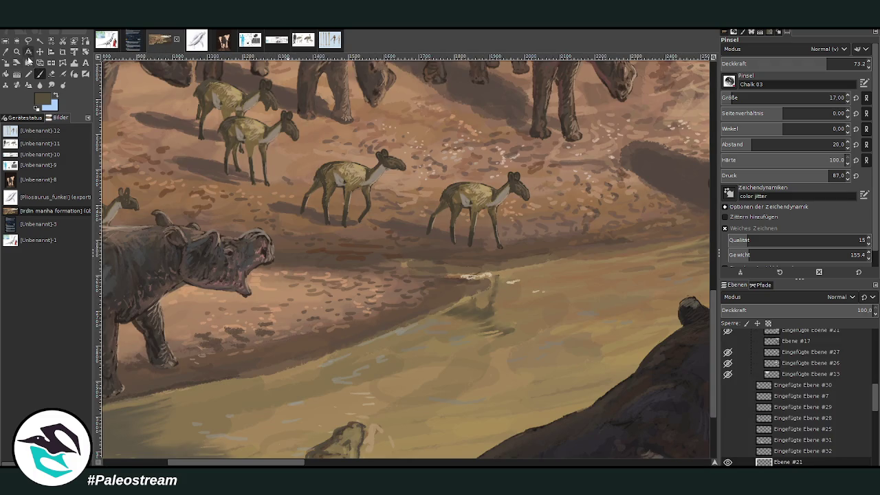
click(17, 50)
click(389, 284)
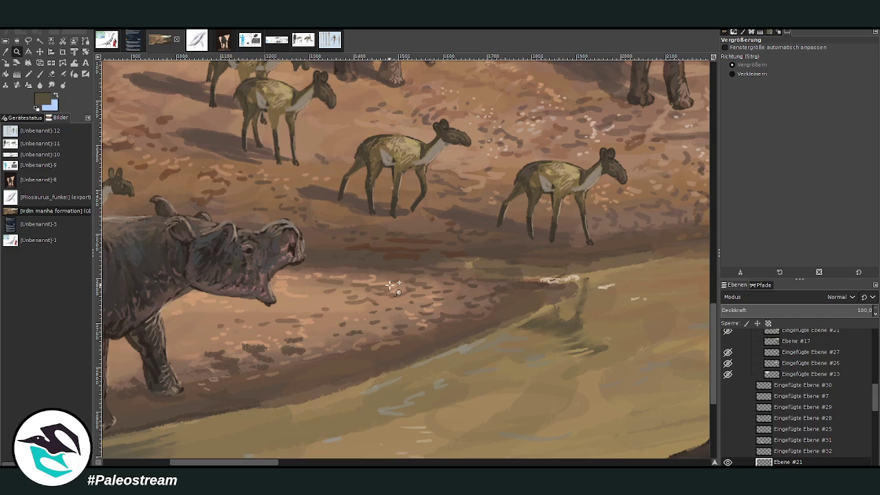
Step: Pick a dark colour, set the chalk brush to size 23 and opacity 89, and paint a small dark shape on the shore
click(39, 73)
ctrl+click(691, 289)
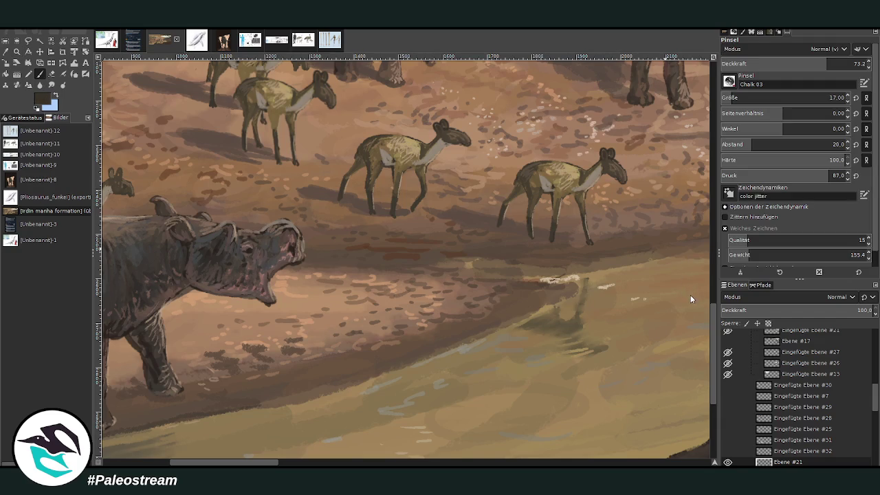
drag(806, 64, 852, 63)
scroll(812, 97, up, 6)
mouse_move(447, 278)
mouse_down()
mouse_move(427, 271)
mouse_move(456, 299)
mouse_move(437, 276)
mouse_up()
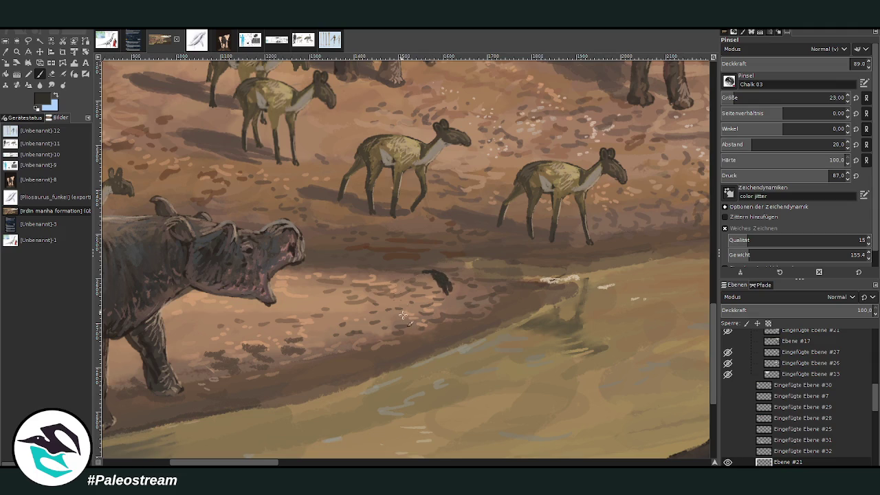
scroll(397, 297, right, 10)
scroll(397, 297, down, 5)
scroll(712, 180, up, 5)
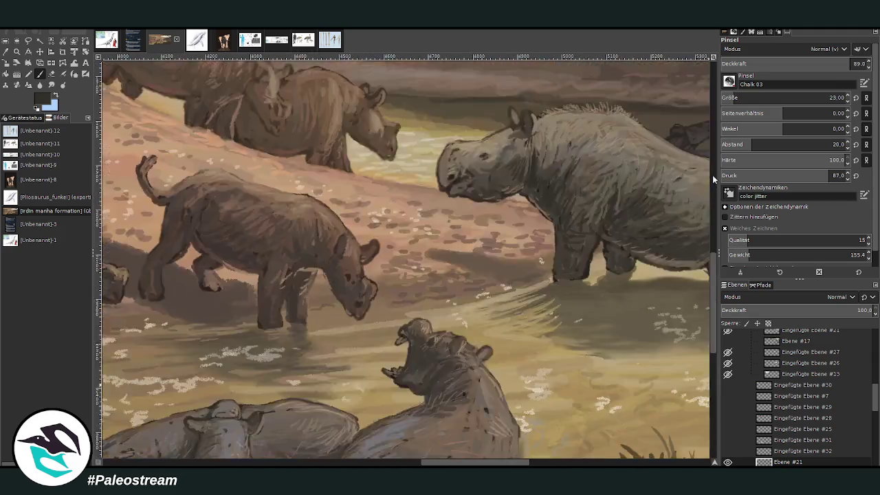
scroll(713, 180, up, 5)
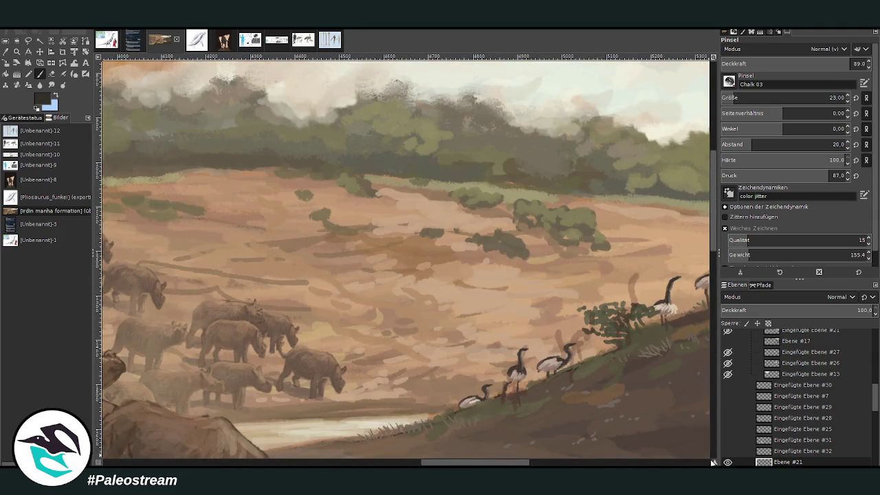
scroll(712, 461, left, 10)
scroll(712, 461, down, 8)
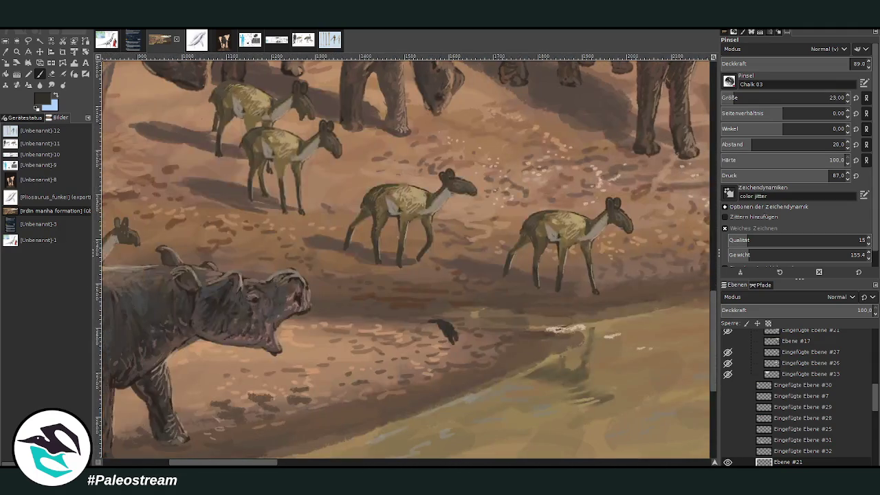
Step: Enlarge the dark bird shape, thicken its neck, and paint a pale beige back shaded greyish
mouse_move(426, 320)
mouse_down()
mouse_move(457, 344)
mouse_move(454, 325)
mouse_move(462, 356)
mouse_move(480, 349)
mouse_move(494, 359)
mouse_move(486, 351)
mouse_move(461, 356)
mouse_move(437, 322)
mouse_move(445, 346)
mouse_move(420, 321)
mouse_move(452, 341)
mouse_move(440, 323)
mouse_move(405, 321)
mouse_up()
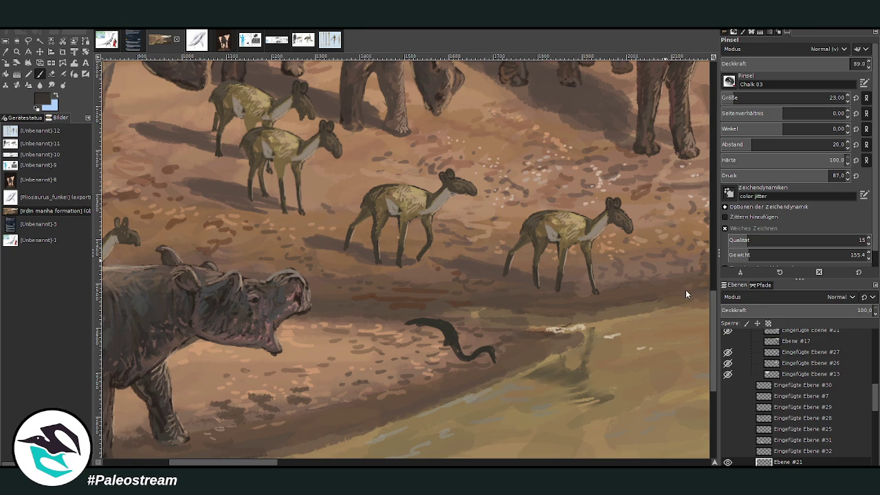
mouse_move(454, 336)
mouse_down()
mouse_move(444, 324)
mouse_move(448, 333)
mouse_up()
ctrl+click(688, 260)
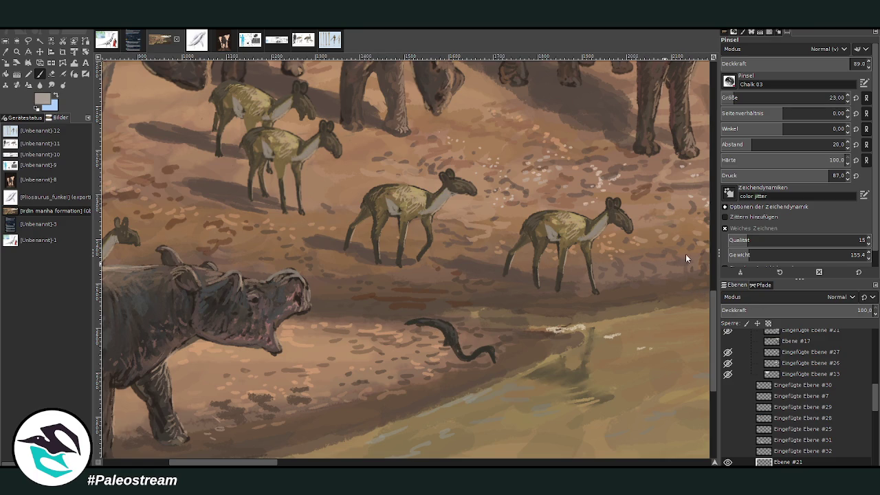
mouse_move(442, 343)
mouse_down()
mouse_move(427, 333)
mouse_move(432, 346)
mouse_move(445, 335)
mouse_move(423, 329)
mouse_move(437, 341)
mouse_move(429, 336)
mouse_up()
ctrl+click(690, 246)
ctrl+click(685, 254)
ctrl+click(688, 258)
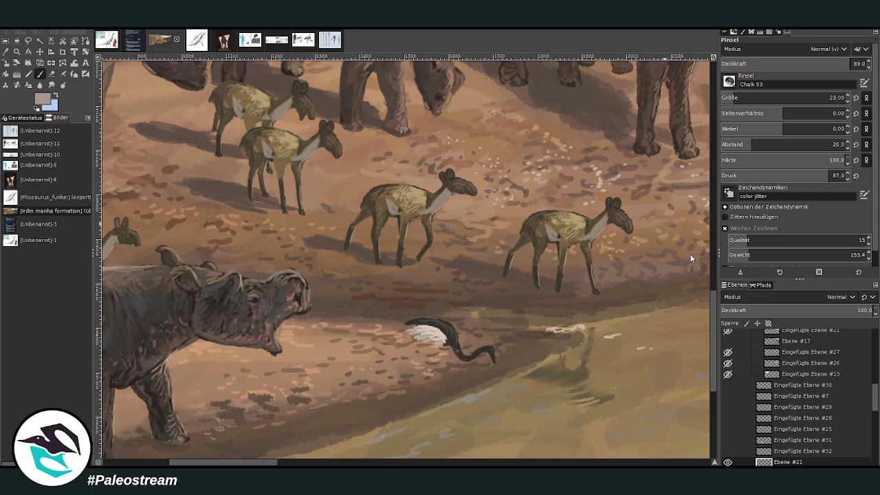
mouse_move(440, 327)
mouse_down()
mouse_move(438, 347)
mouse_move(410, 337)
mouse_move(414, 324)
mouse_move(395, 340)
mouse_move(412, 337)
mouse_move(393, 336)
mouse_up()
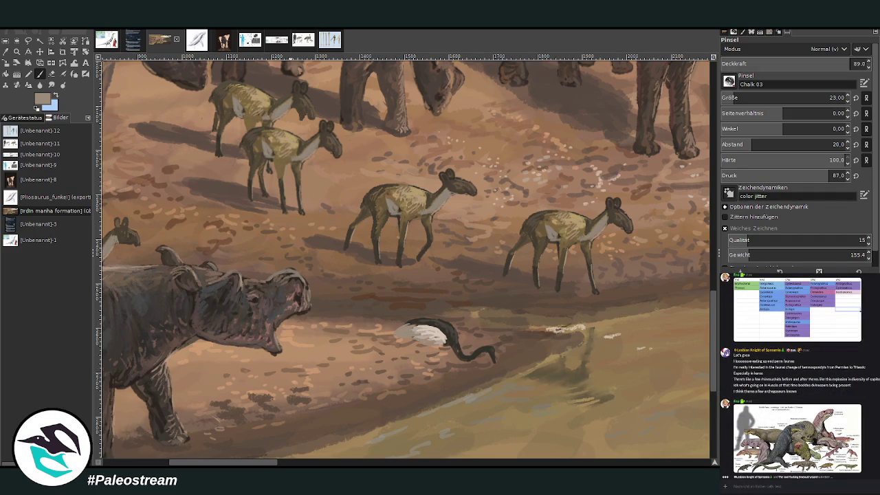
Step: Paste the Sokolki Permian faunal chart as a new image
key(shift+e)
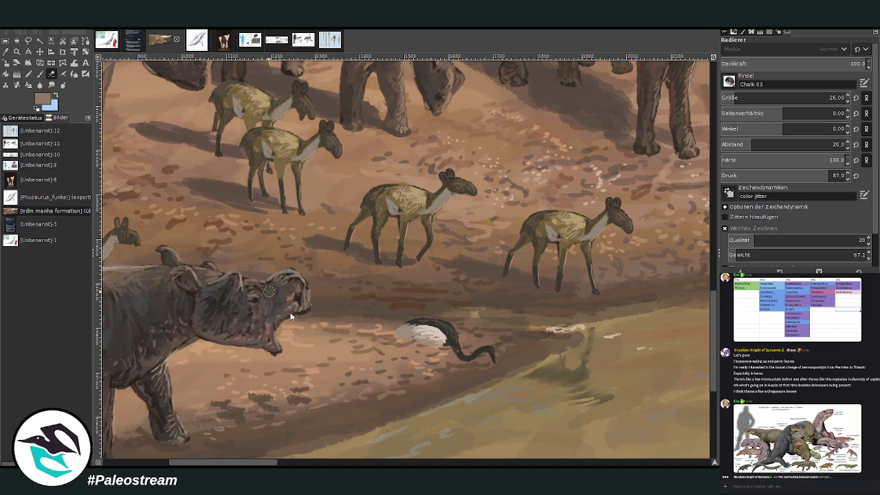
key(ctrl+shift+v)
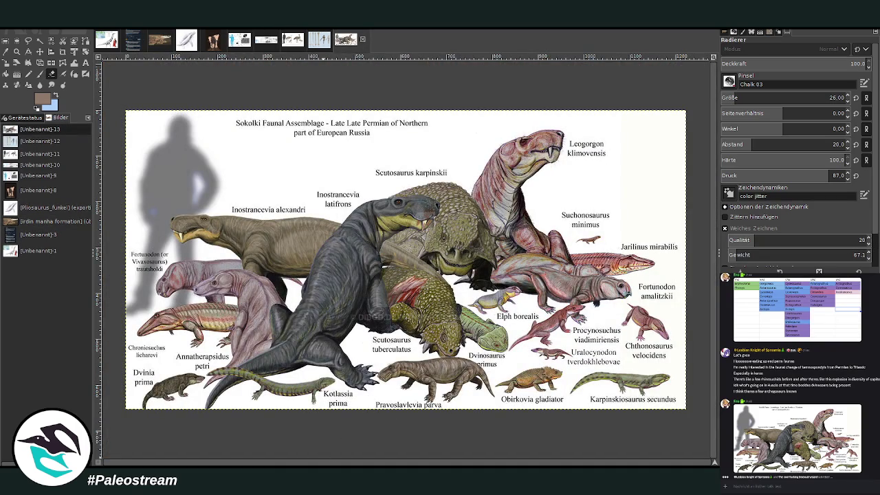
click(797, 430)
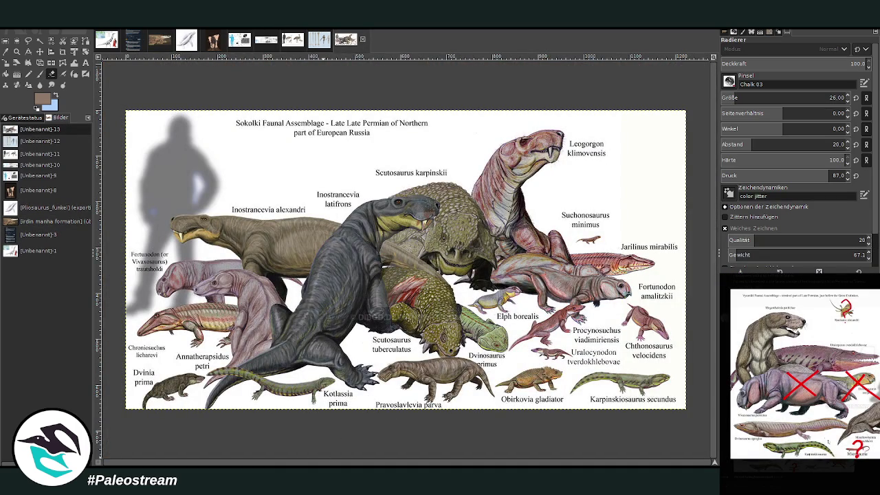
key(Escape)
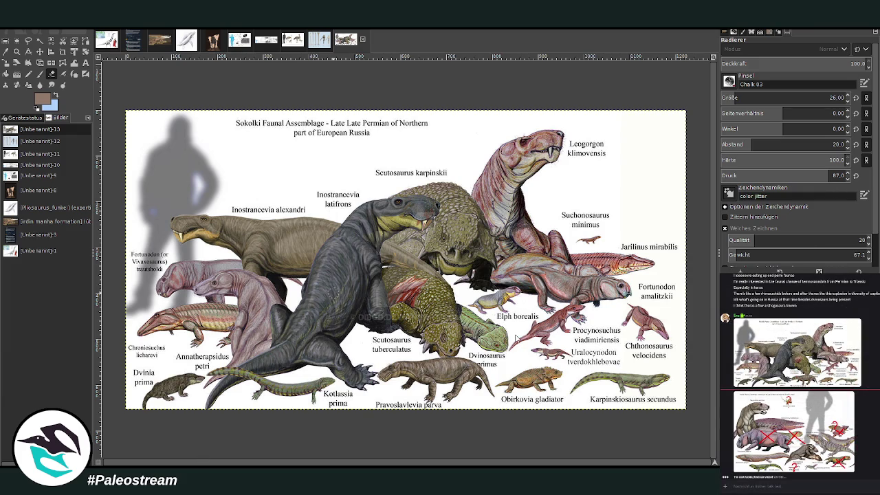
Step: Paste the Vyazniki faunal chart as a new image, then return to the riverbank painting
key(ctrl+shift+v)
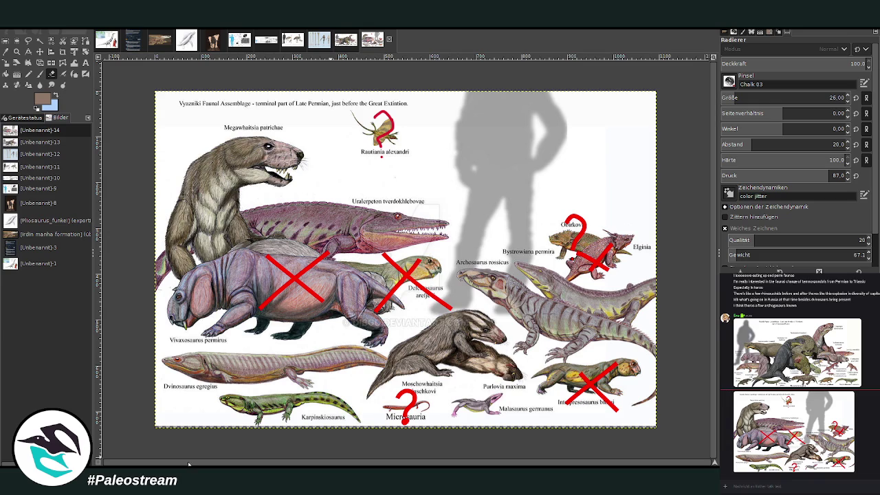
key(p)
click(159, 42)
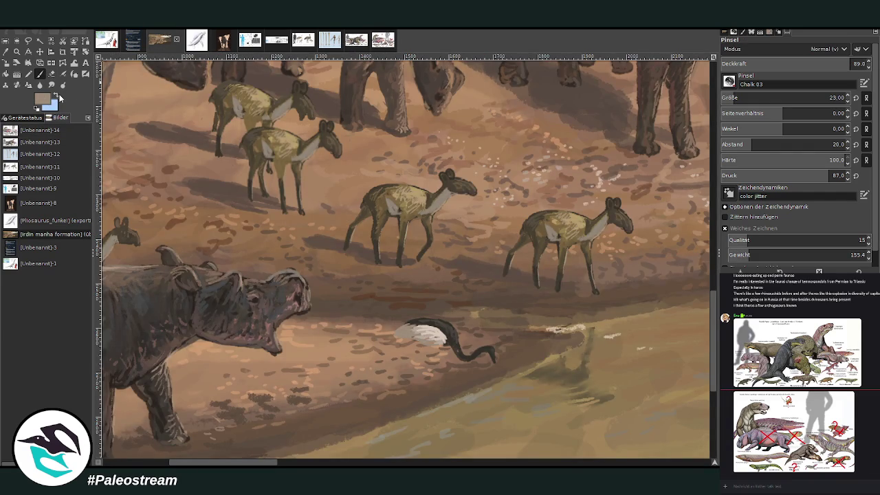
Step: Pick dark brown, set the brush to size 33 and opacity 94.3, and paint a long leg under the bird
ctrl+click(692, 266)
drag(735, 98, 830, 98)
click(843, 63)
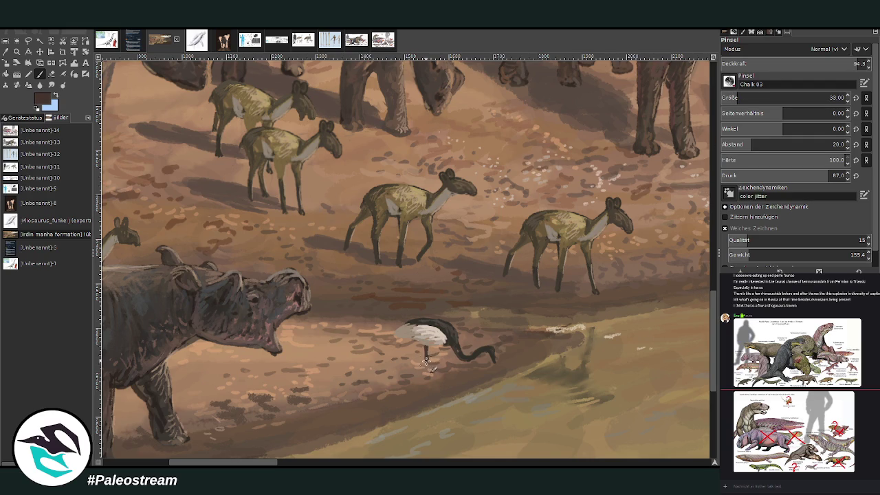
scroll(791, 98, down, 3)
drag(426, 360, 432, 396)
Step: At brush size 18, shape a short foot, paint a second thin leg, and zoom in on the bird
key(bracketleft)
drag(431, 388, 436, 398)
drag(419, 349, 418, 384)
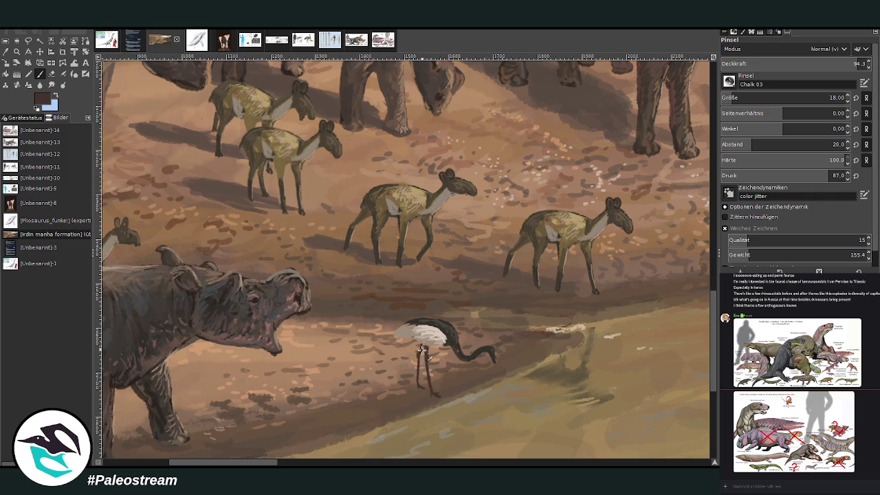
key(z)
drag(315, 238, 504, 424)
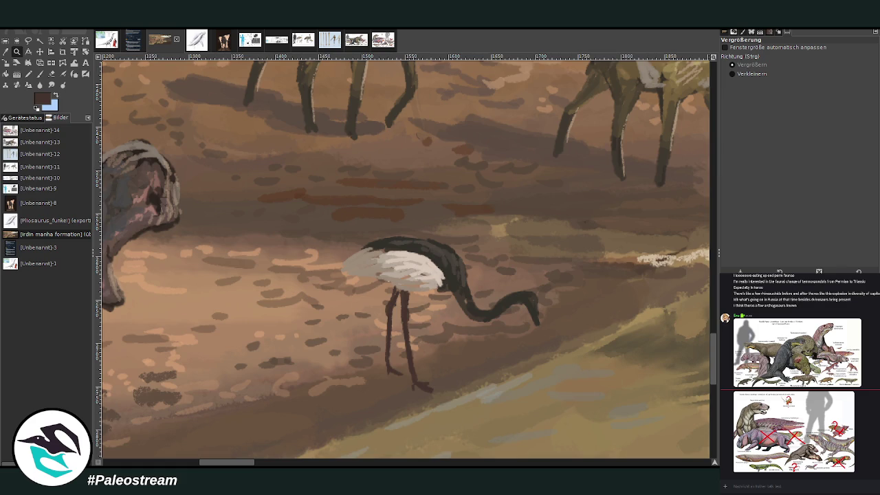
Step: Lasso the bird's neck and head and scale them down to a smaller, slimmer size
click(29, 40)
mouse_move(445, 317)
mouse_down()
mouse_move(567, 306)
mouse_move(450, 330)
mouse_up()
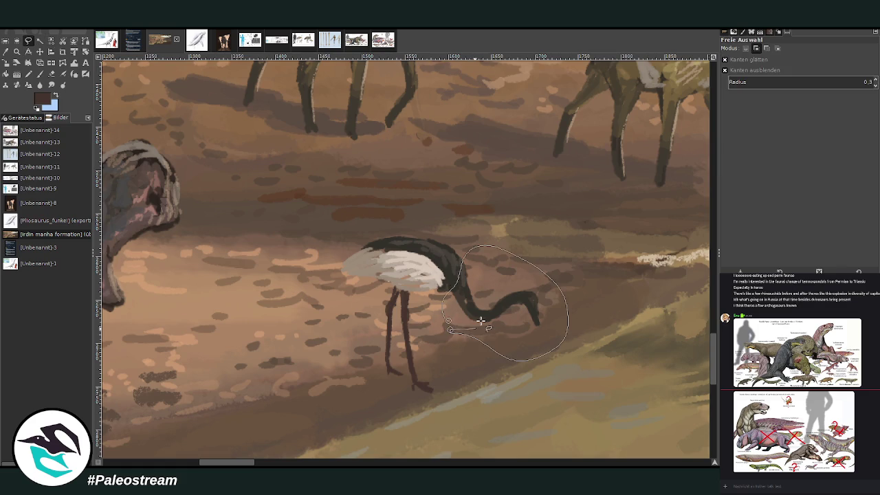
key(Return)
key(shift+s)
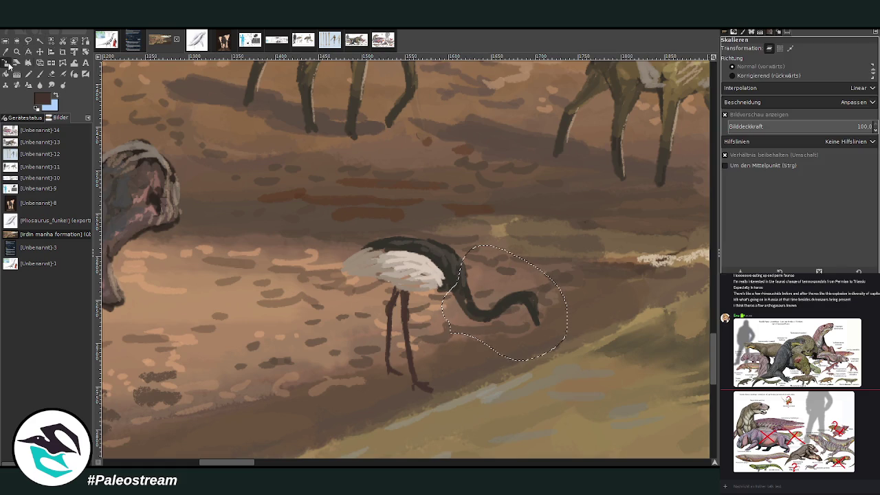
drag(515, 313, 520, 278)
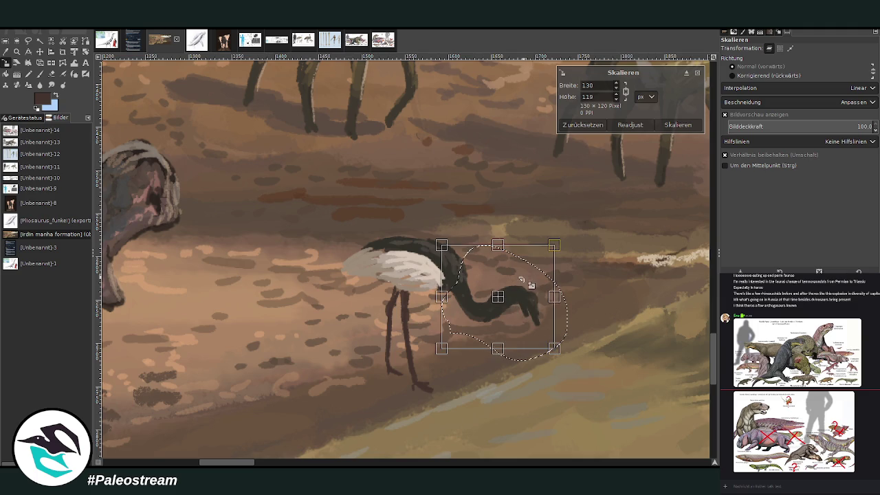
key(Return)
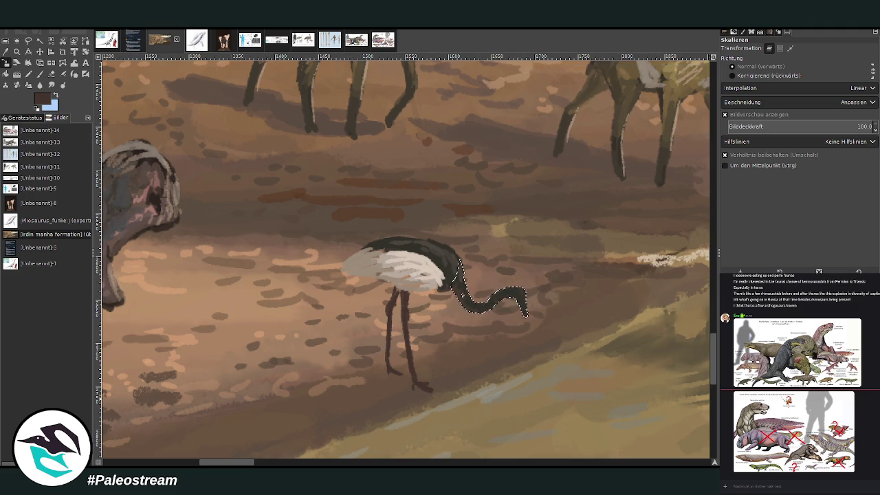
key(p)
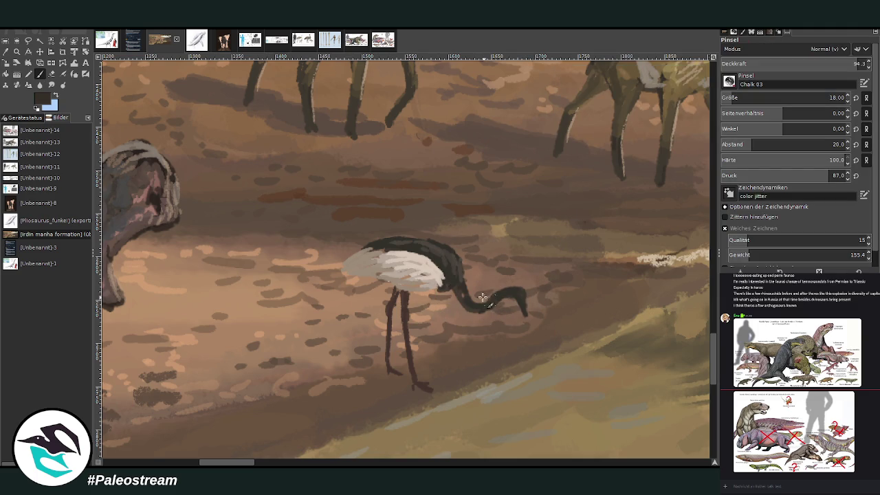
ctrl+click(455, 290)
Step: Paint dark grey where the neck meets the body and lighten the body with beige touch-ups
drag(455, 291, 445, 273)
ctrl+click(432, 266)
mouse_move(432, 266)
mouse_down()
mouse_move(405, 253)
mouse_move(348, 260)
mouse_up()
ctrl+click(371, 261)
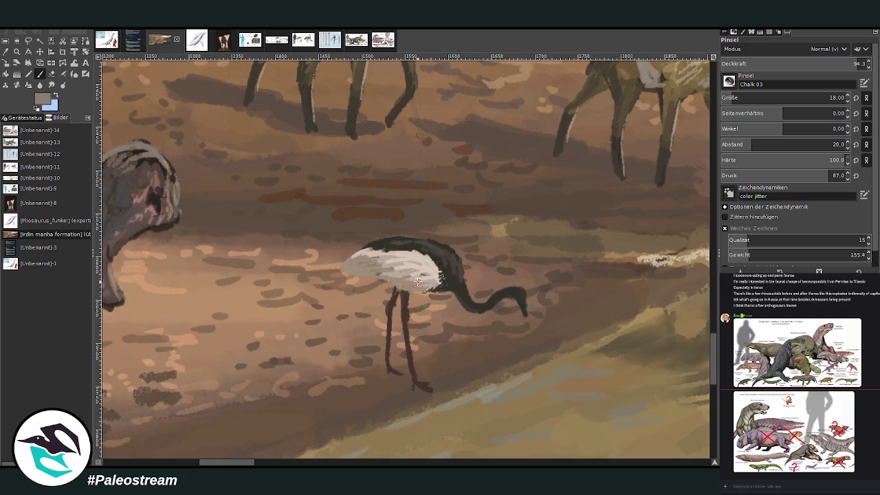
ctrl+click(693, 265)
drag(420, 294, 399, 285)
Step: Darken the head, lengthen the beak, darken the back's top edge, and shade the body front
ctrl+click(498, 303)
ctrl+click(690, 289)
scroll(729, 97, down, 3)
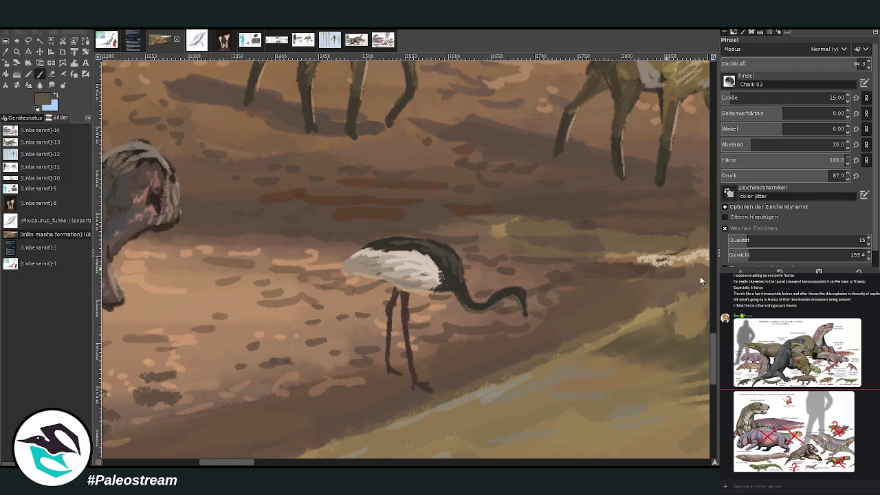
ctrl+click(664, 264)
ctrl+click(694, 294)
drag(521, 306, 526, 315)
drag(425, 251, 372, 243)
scroll(784, 98, down, 3)
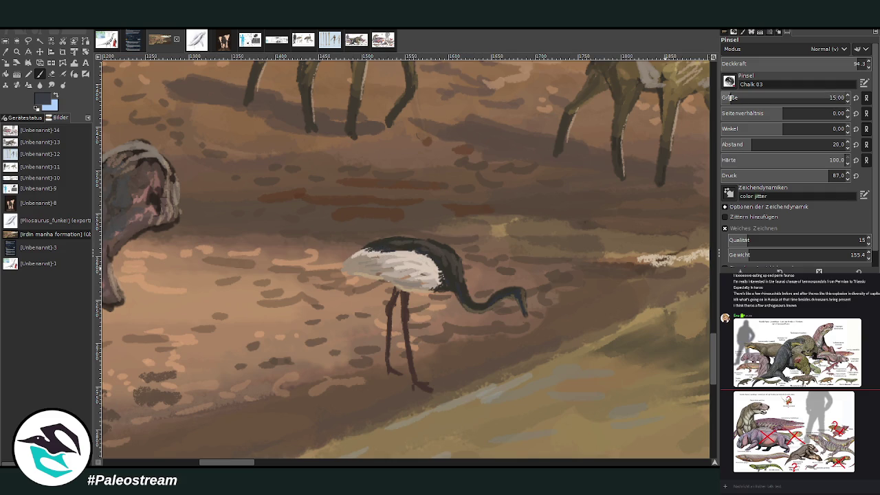
mouse_move(372, 254)
mouse_down()
mouse_move(364, 250)
mouse_move(404, 270)
mouse_move(347, 265)
mouse_up()
ctrl+click(681, 262)
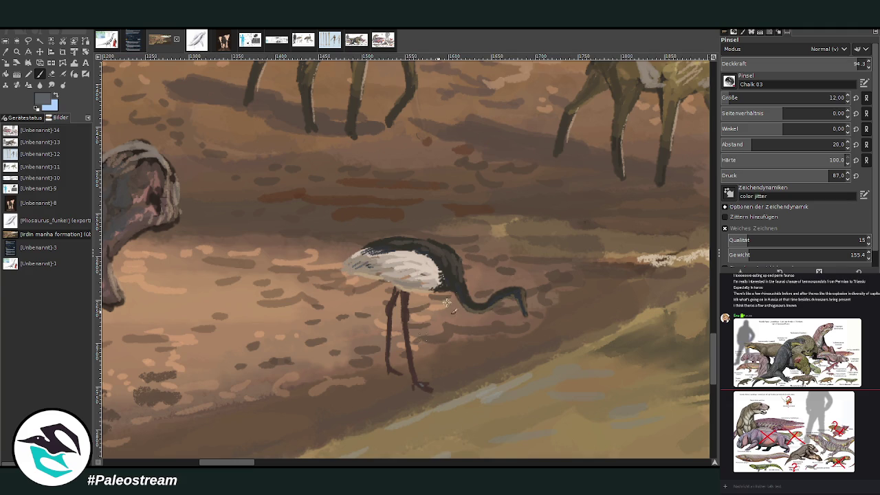
Step: With a smaller brush, paint toes on both feet, then trace a freehand outline around the bird
key(bracketleft)
key(bracketleft)
key(bracketleft)
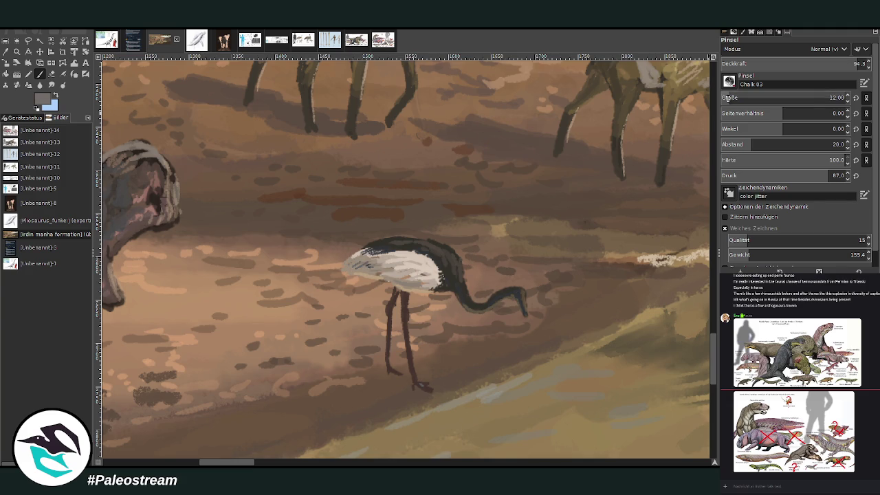
drag(414, 376, 429, 389)
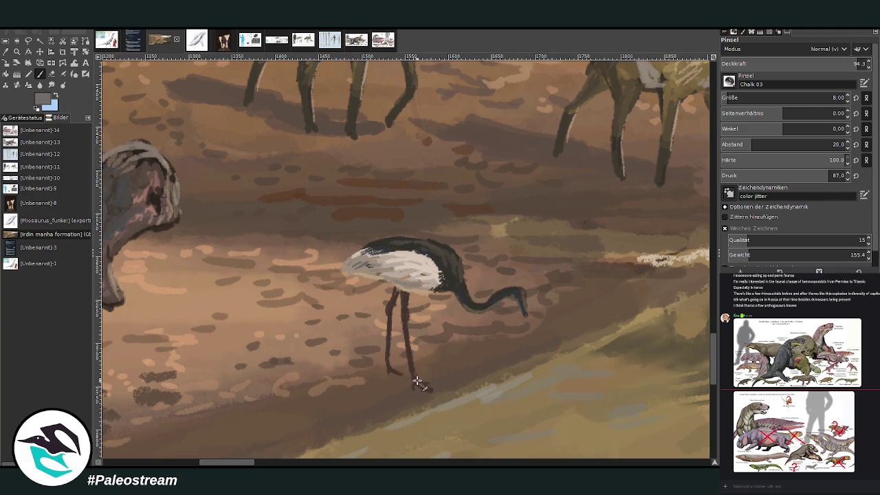
drag(390, 370, 400, 374)
key(f)
mouse_move(426, 354)
mouse_down()
mouse_move(313, 271)
mouse_move(579, 305)
mouse_move(420, 385)
mouse_up()
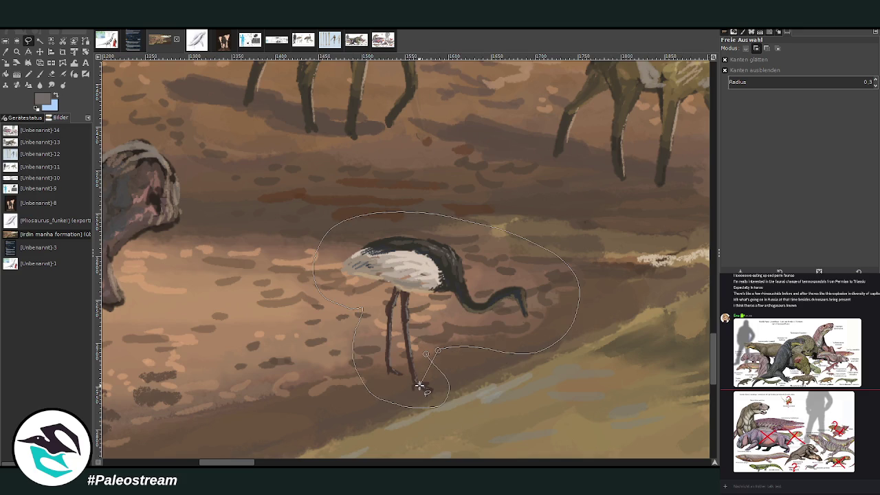
Step: Paste a copy of the bird, move it up and right, and scale it to 274×202 px
key(Return)
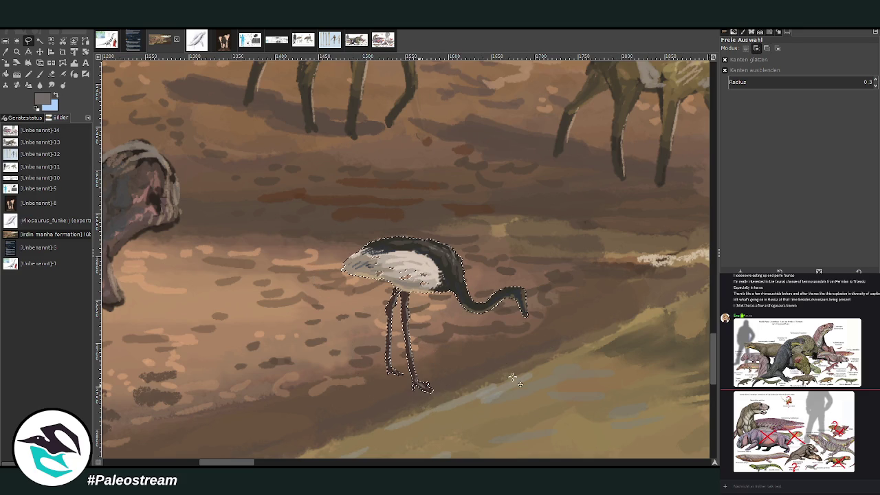
key(shift+e)
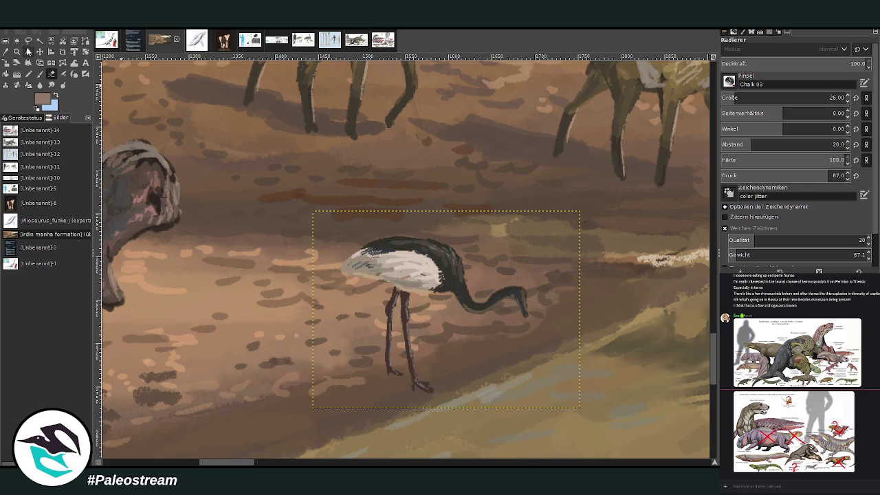
click(40, 52)
mouse_move(424, 276)
mouse_down()
mouse_move(449, 269)
mouse_move(457, 254)
mouse_up()
key(shift+s)
click(458, 265)
drag(512, 295, 486, 282)
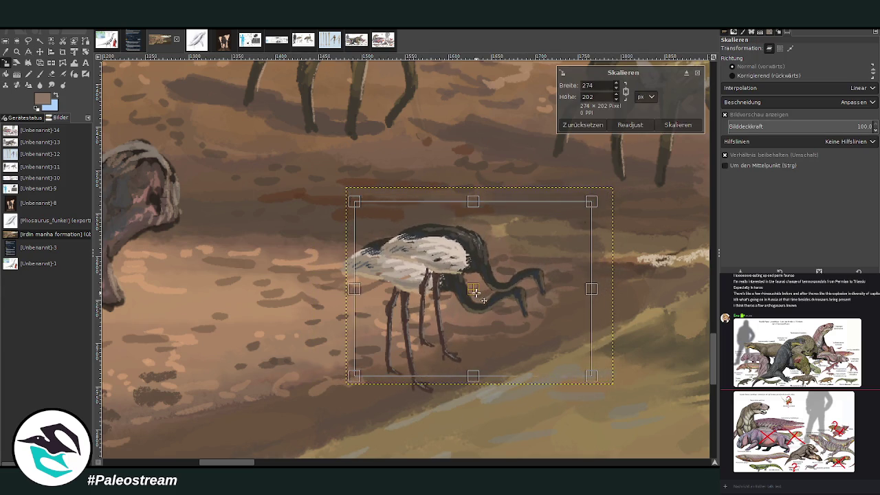
click(678, 125)
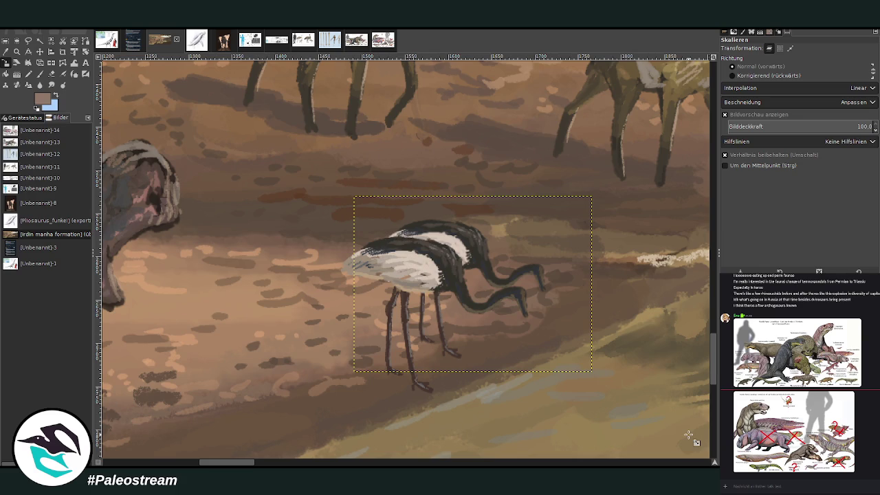
key(f)
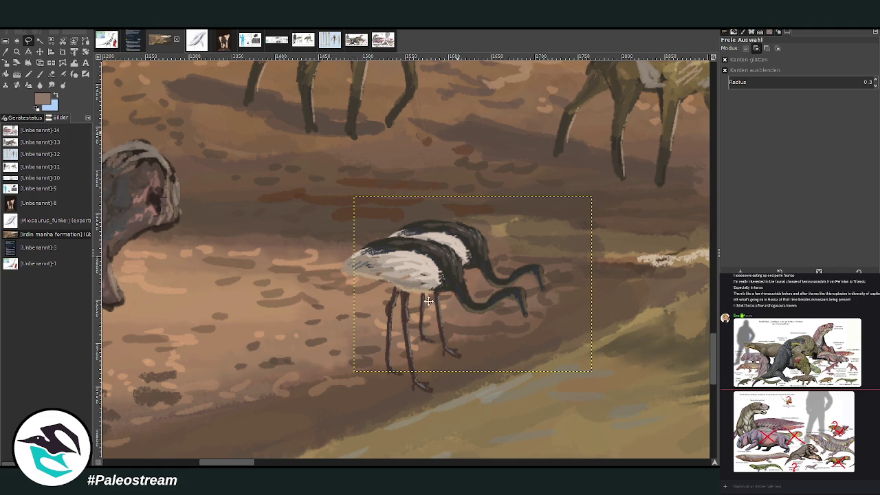
key(ctrl+z)
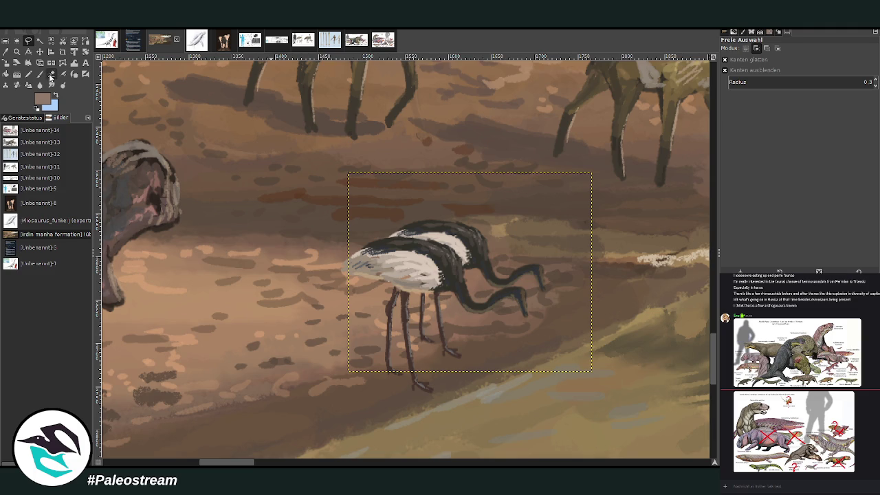
Step: Erase the copy's duplicate upper neck and head
click(51, 73)
scroll(731, 98, up, 4)
scroll(731, 97, up, 20)
mouse_move(489, 265)
mouse_down()
mouse_move(513, 289)
mouse_move(541, 277)
mouse_move(482, 271)
mouse_up()
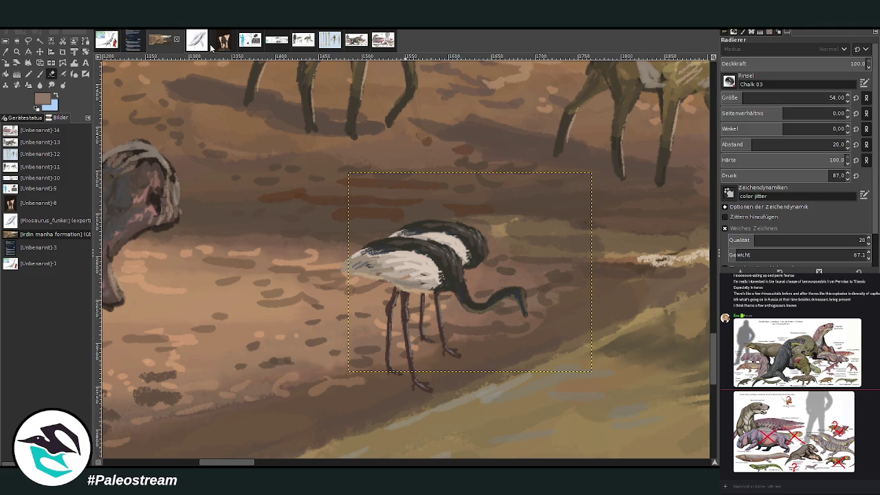
Step: Paint an upright near-black neck, head and beak for the rear bird at brush size 15
click(40, 74)
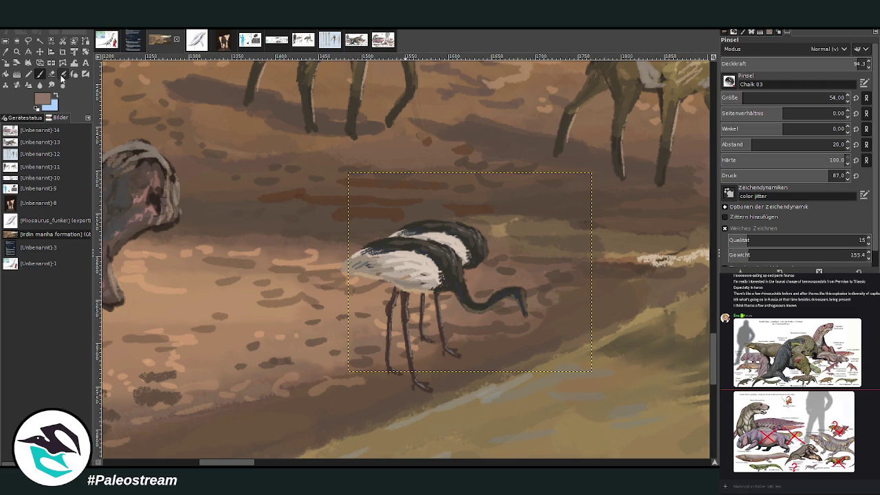
ctrl+click(480, 252)
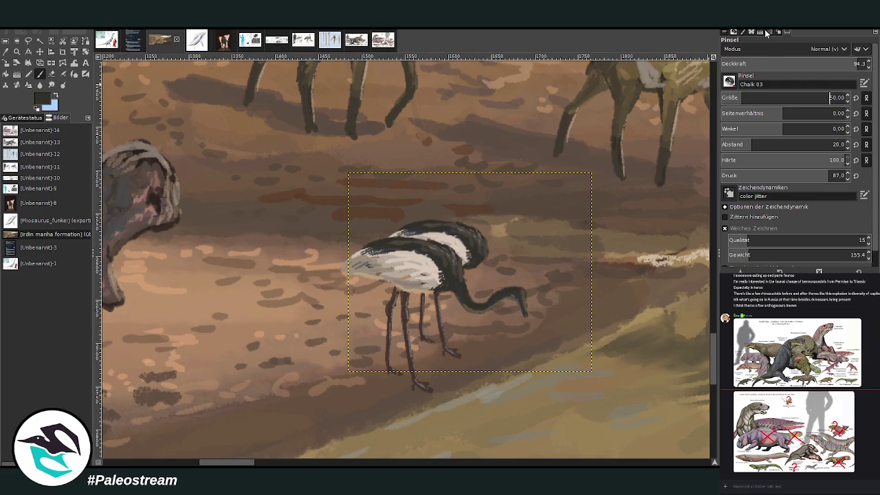
key(bracketleft)
key(bracketleft)
key(bracketleft)
scroll(784, 97, down, 17)
scroll(784, 144, down, 7)
mouse_move(488, 247)
mouse_down()
mouse_move(499, 249)
mouse_move(500, 206)
mouse_up()
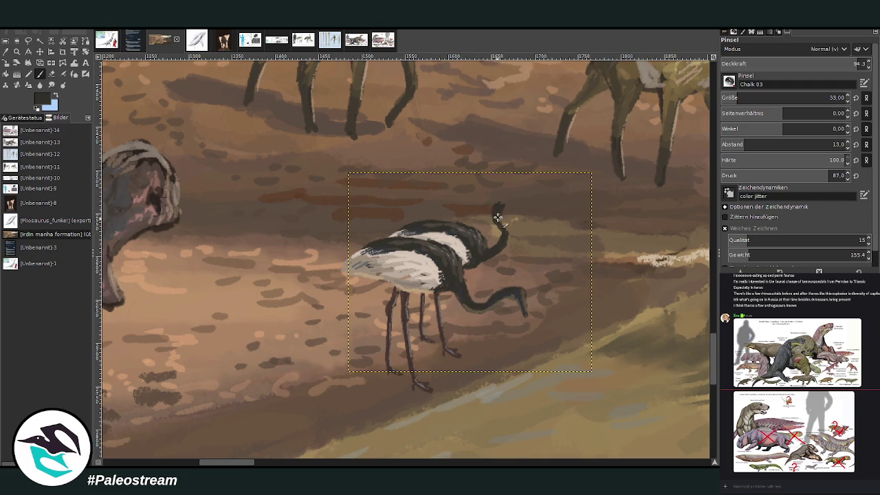
scroll(736, 98, down, 8)
mouse_move(497, 203)
mouse_down()
mouse_move(521, 201)
mouse_move(491, 219)
mouse_up()
ctrl+click(526, 294)
click(729, 97)
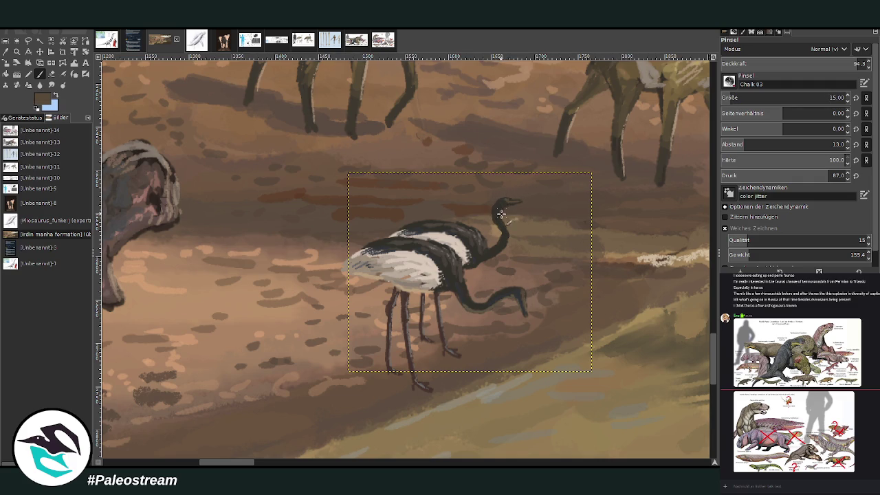
ctrl+click(478, 310)
drag(506, 202, 490, 216)
ctrl+click(486, 249)
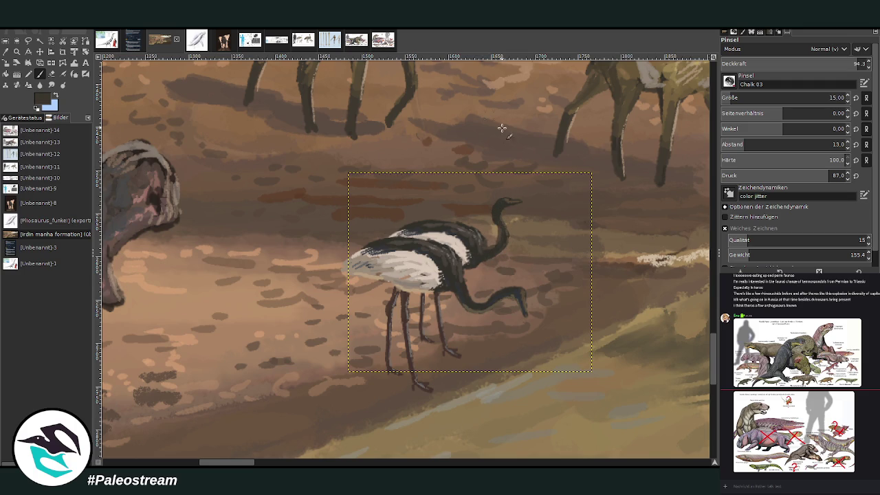
Step: Add pale beige strokes across the rear bird's back at brush size 10, then deselect all
ctrl+click(460, 231)
ctrl+click(424, 251)
key(bracketleft)
key(bracketleft)
key(bracketleft)
mouse_move(474, 225)
mouse_down()
mouse_move(440, 217)
mouse_move(467, 227)
mouse_move(454, 215)
mouse_move(422, 219)
mouse_move(447, 214)
mouse_move(417, 227)
mouse_move(435, 239)
mouse_move(443, 220)
mouse_up()
ctrl+click(692, 253)
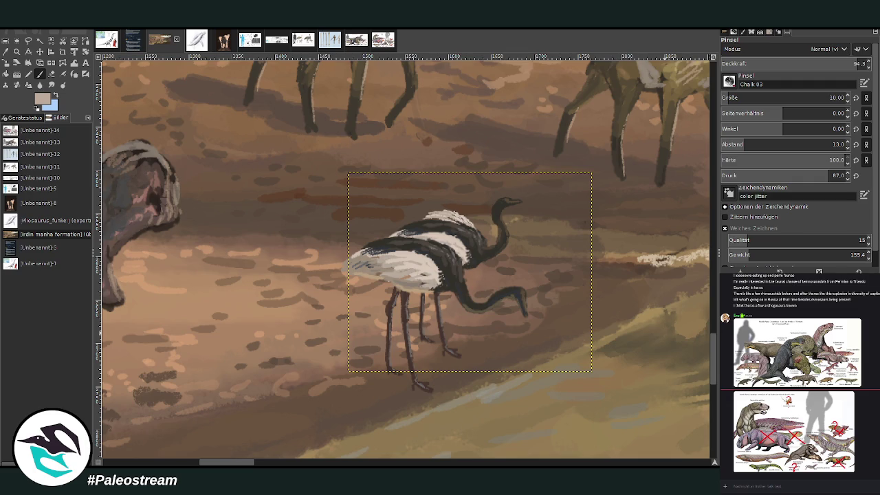
key(ctrl+shift+a)
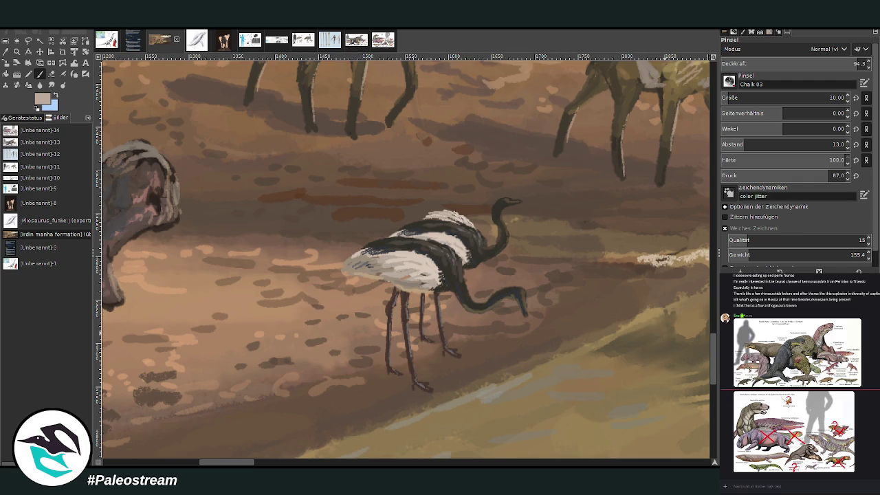
Step: Paint dark brown shadow strokes leftward from the birds' feet at brush size 17
ctrl+click(281, 112)
click(728, 99)
drag(385, 371, 315, 356)
mouse_move(411, 380)
mouse_down()
mouse_move(242, 350)
mouse_move(324, 358)
mouse_up()
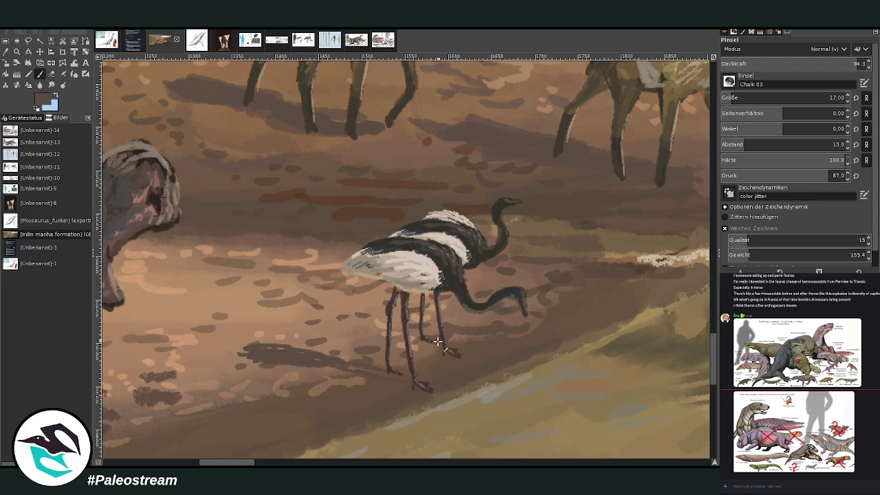
drag(430, 346, 272, 321)
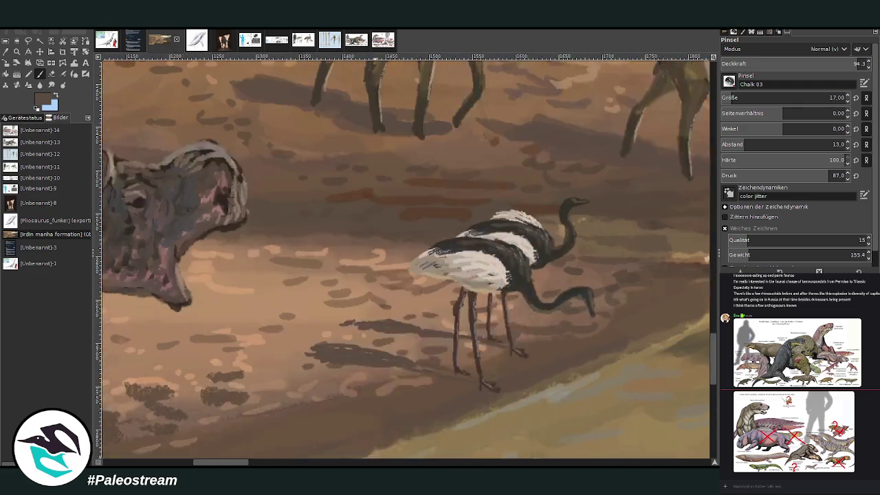
Step: Deepen and fill out the shadow with brush size 32 at 72.9 opacity
scroll(516, 274, up, 2)
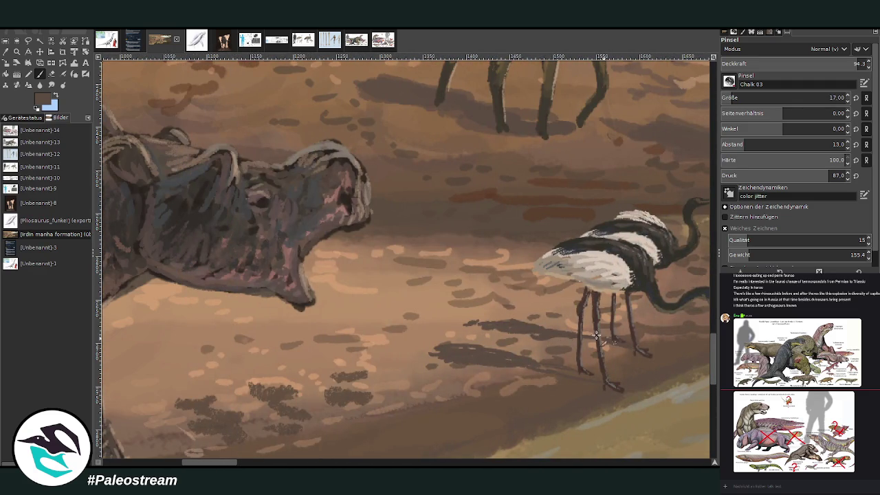
drag(757, 100, 777, 99)
click(825, 60)
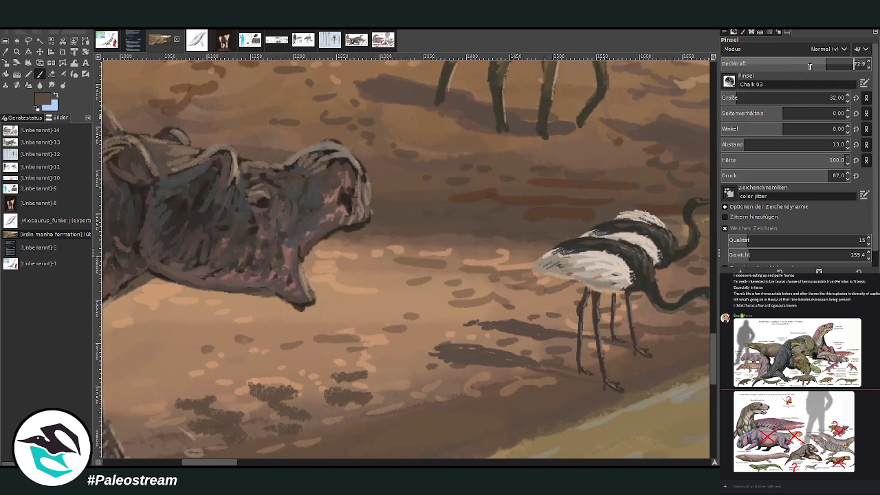
drag(527, 331, 437, 328)
scroll(437, 328, down, 2)
Step: Zoom out to review the whole riverbank painting
scroll(437, 328, down, 2)
scroll(437, 328, down, 2)
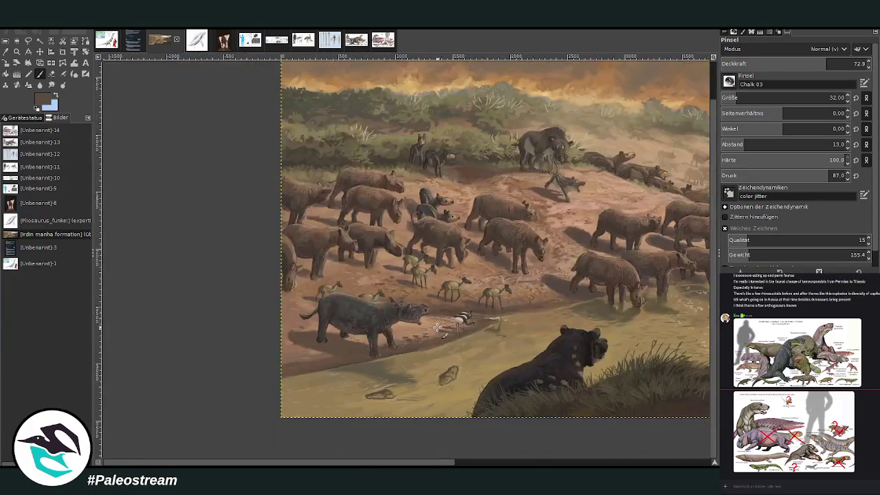
scroll(437, 328, down, 1)
key(z)
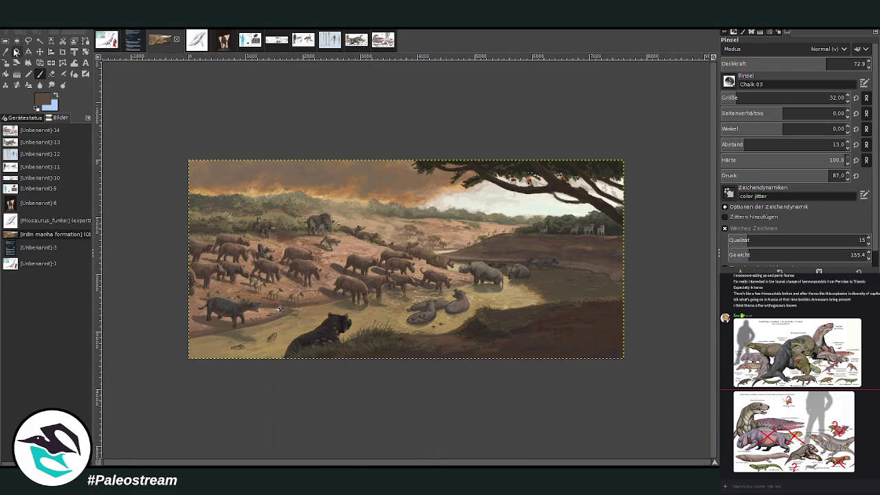
click(232, 137)
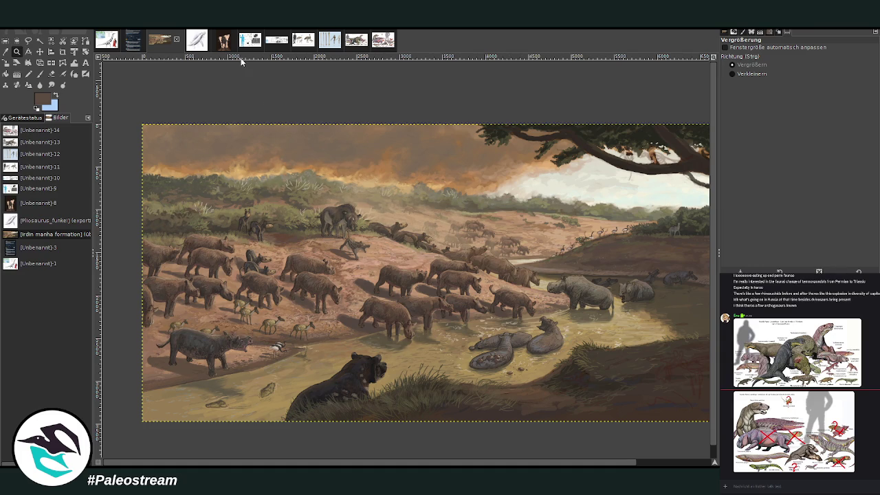
drag(260, 459, 281, 460)
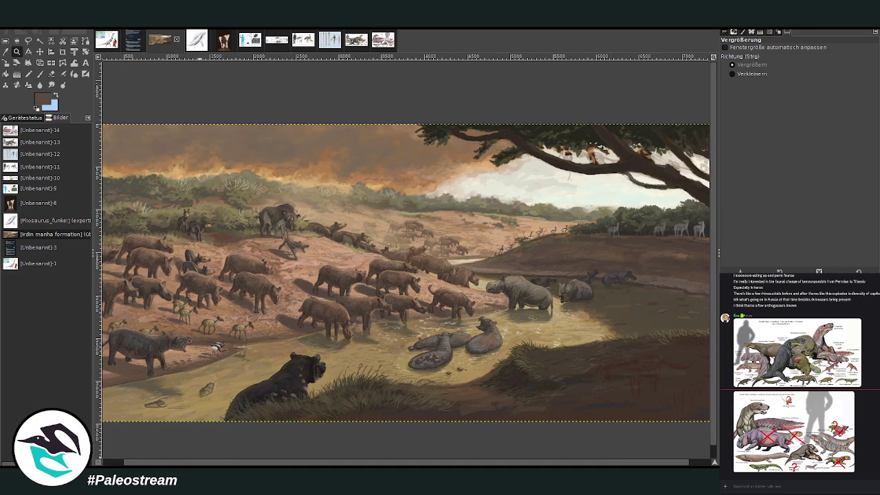
key(minus)
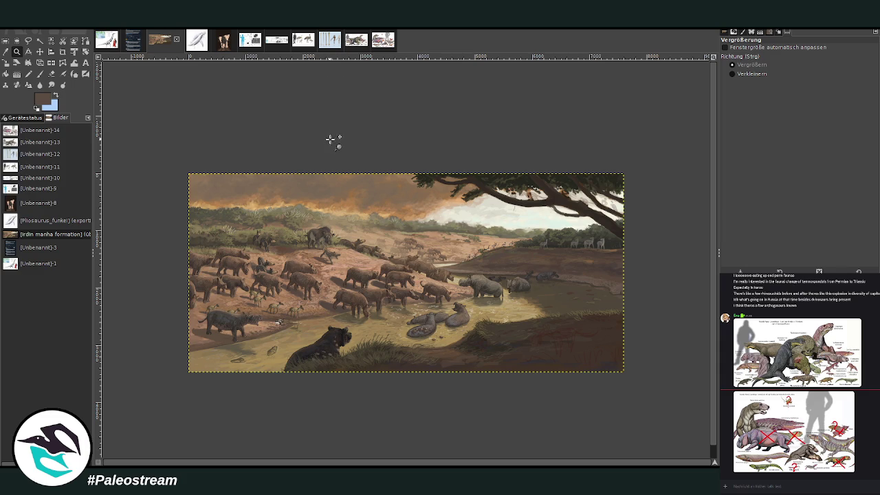
Step: Zoom in step by step on the tree canopy and pale deer on the far bank
drag(363, 138, 489, 242)
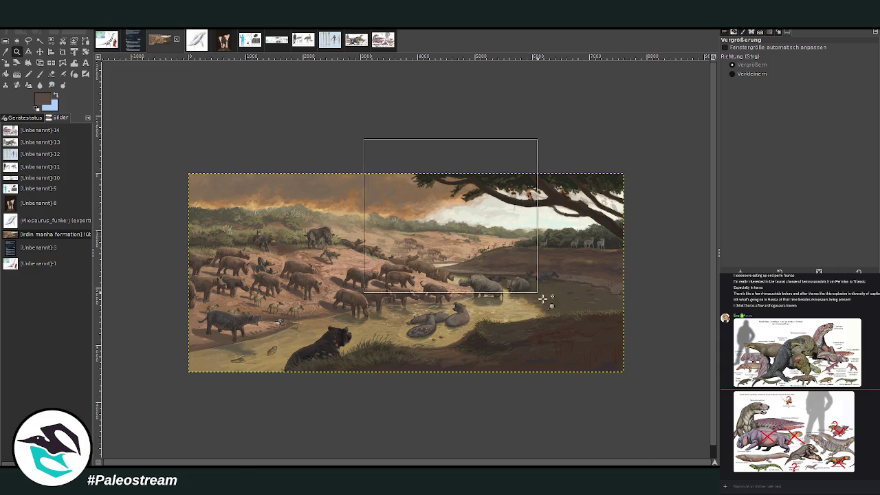
drag(298, 108, 593, 392)
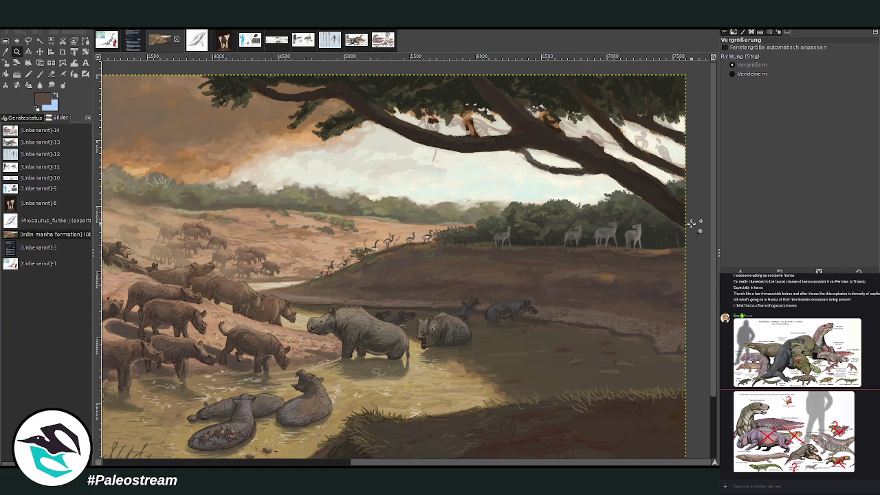
drag(332, 78, 639, 271)
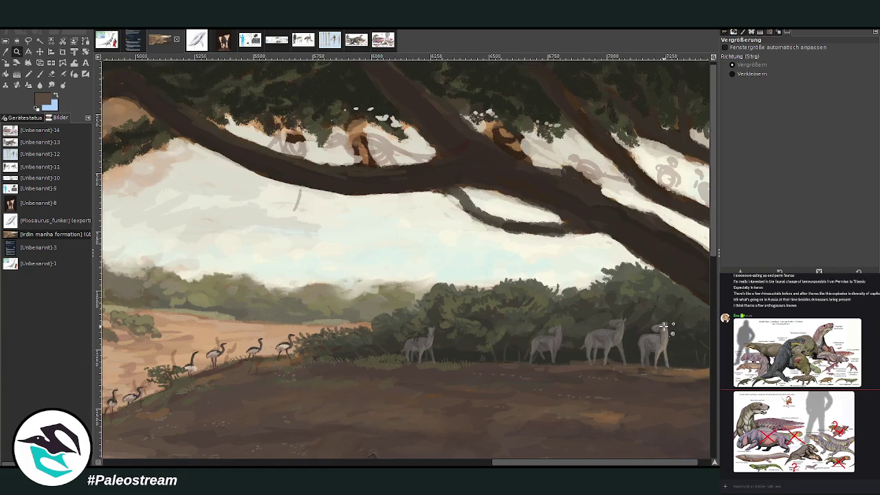
click(251, 41)
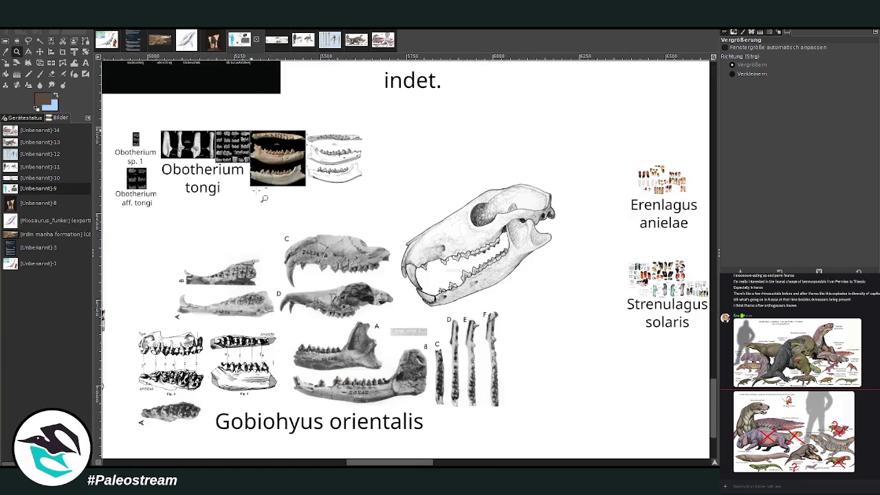
key(minus)
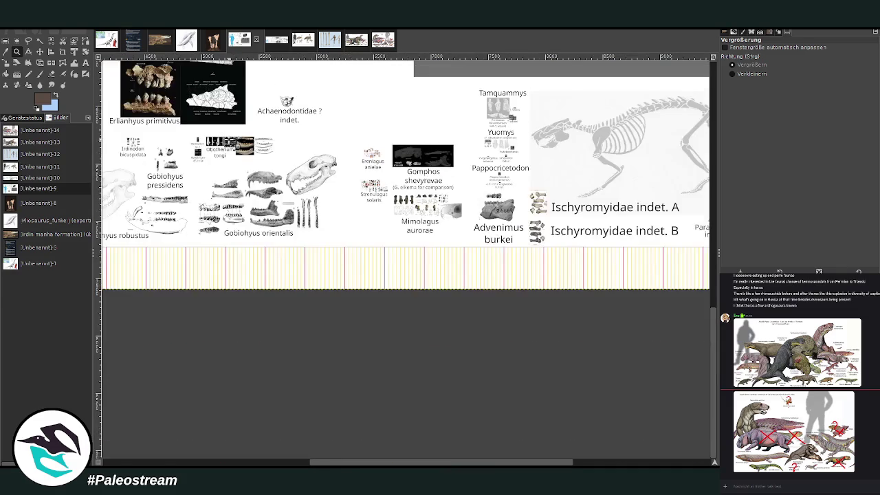
scroll(714, 337, up, 5)
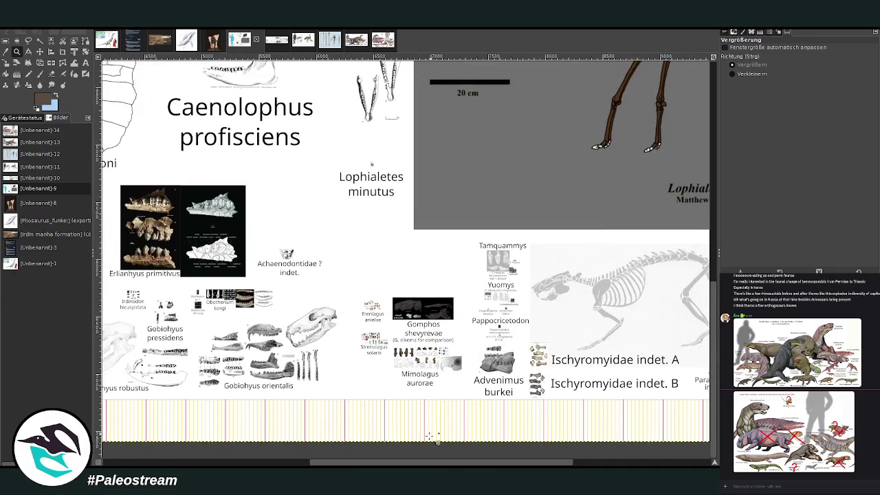
scroll(714, 337, right, 1)
scroll(714, 336, right, 5)
scroll(405, 275, right, 2)
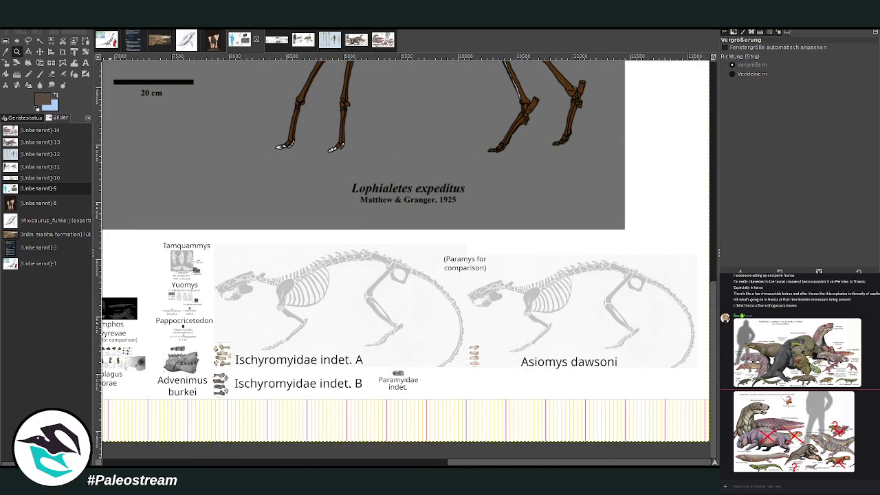
click(17, 52)
drag(444, 204, 690, 423)
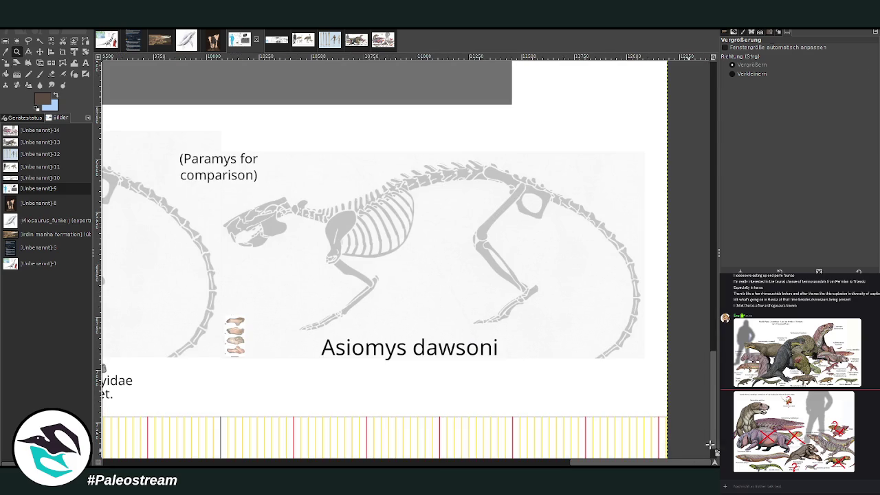
key(shift+s)
click(161, 40)
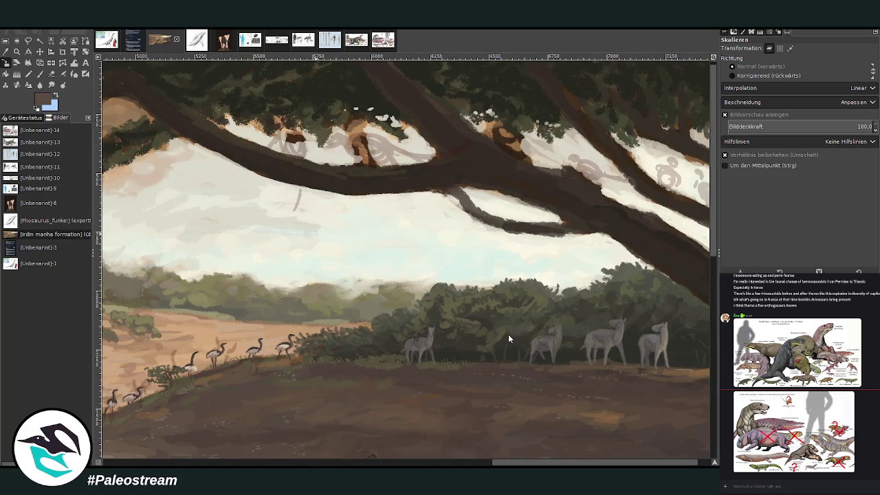
Step: Paste the Asiomys dawsoni screenshot and crop it to just the skeleton, widened slightly left
key(ctrl+v)
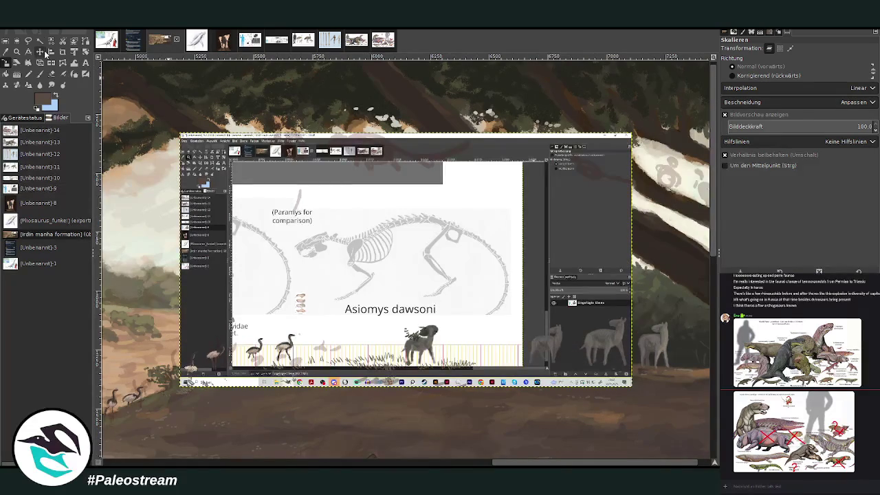
key(shift+c)
drag(298, 218, 515, 319)
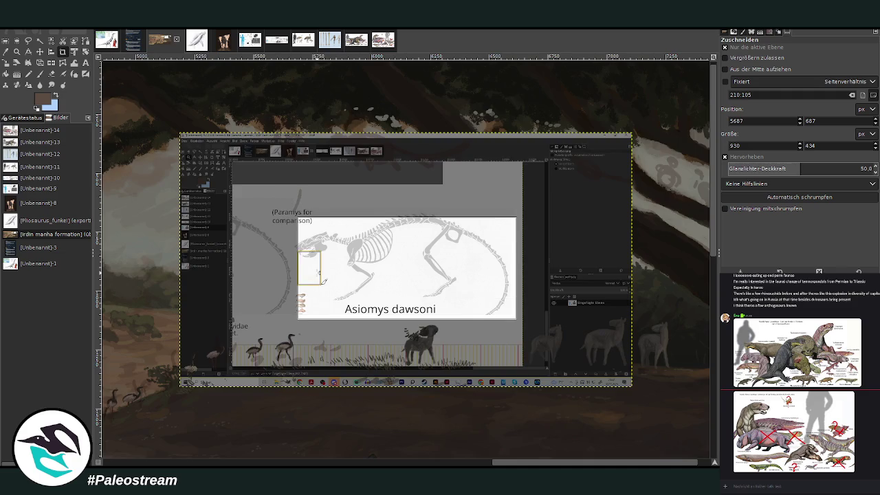
drag(318, 275, 307, 275)
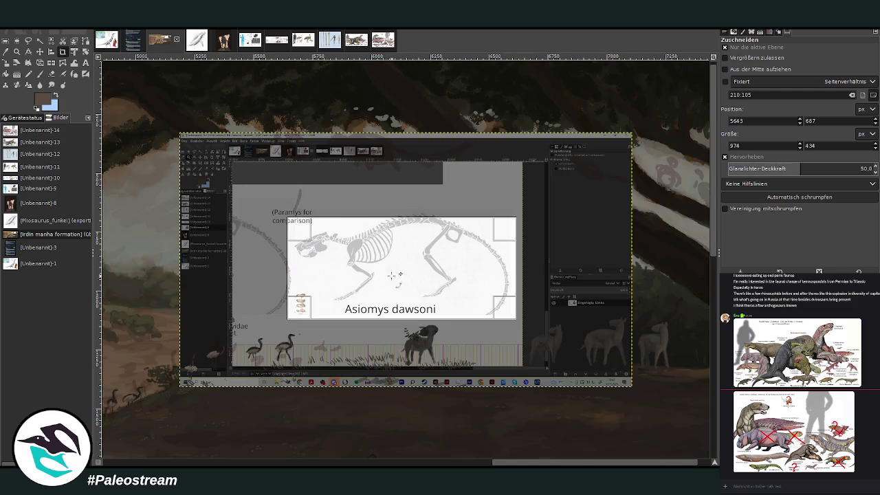
click(400, 280)
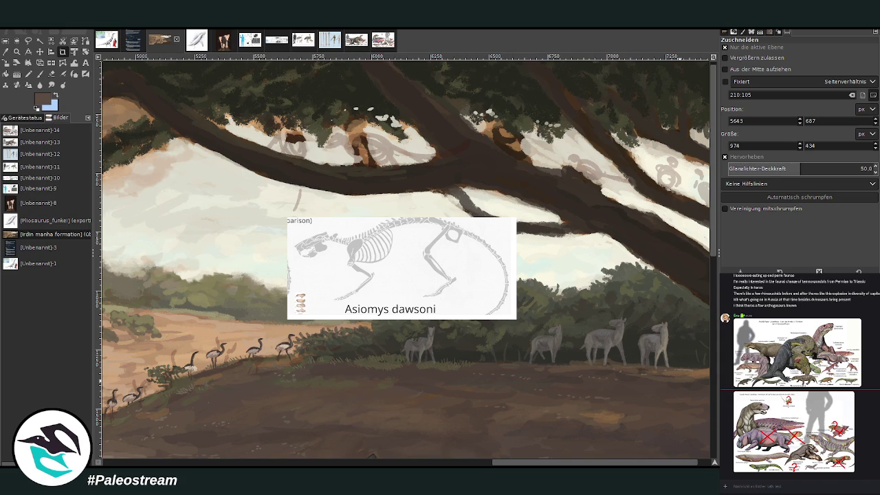
key(z)
scroll(405, 262, up, 2)
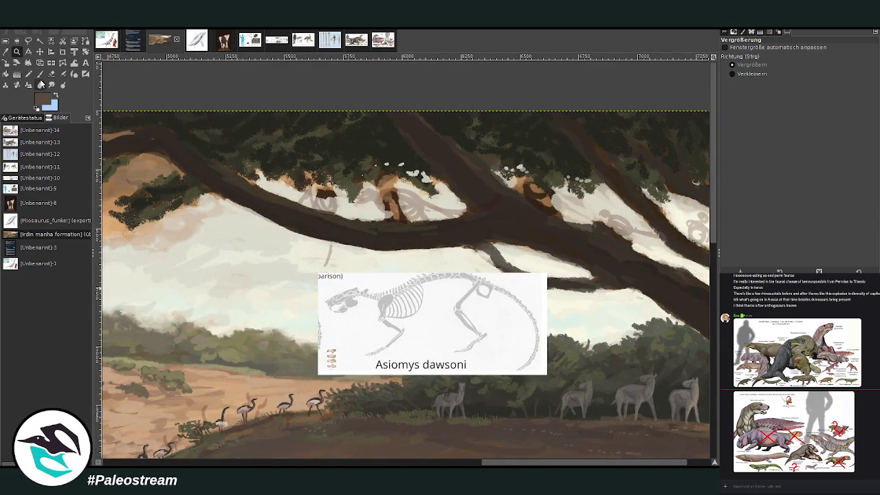
Step: Paint the picked cream sky colour over the dark branch blob with a size-87 brush
click(40, 74)
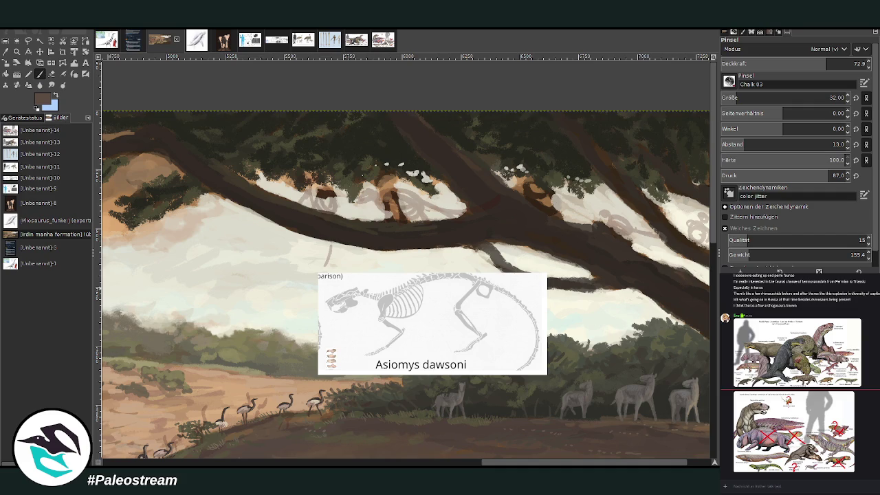
ctrl+click(340, 260)
key(bracketright)
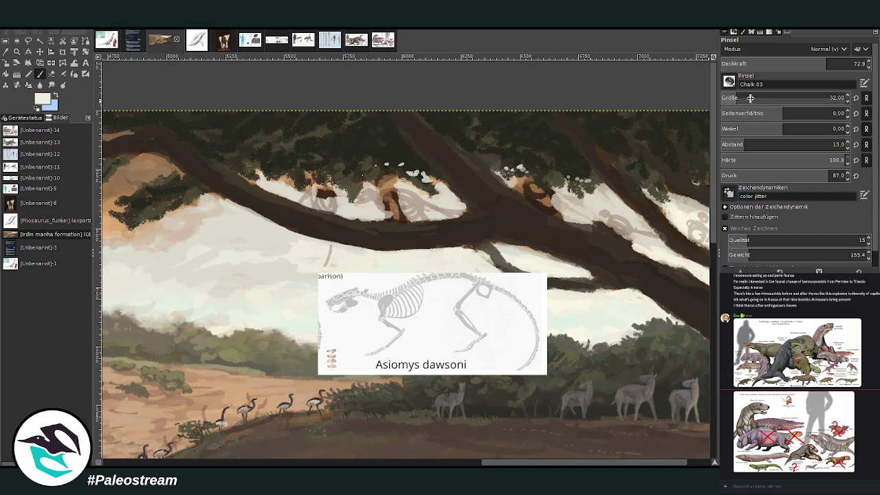
mouse_move(407, 216)
mouse_down()
mouse_move(411, 197)
mouse_move(311, 195)
mouse_move(334, 208)
mouse_up()
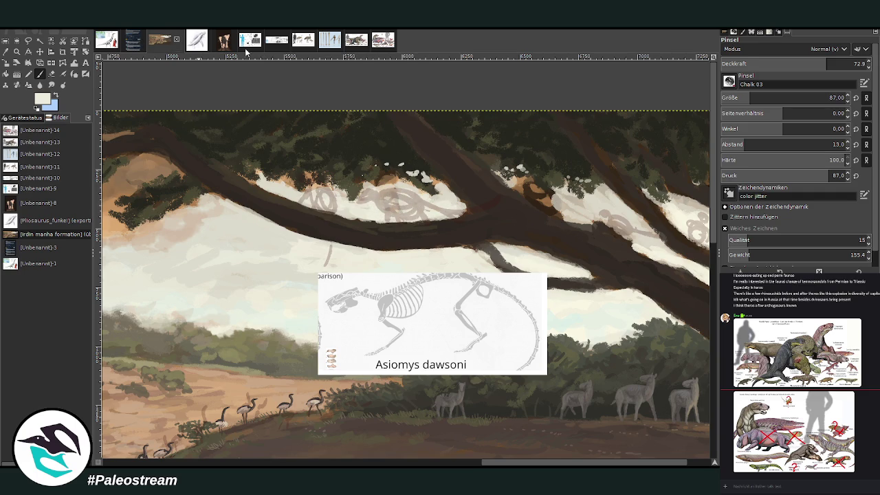
Step: Check the fossil reference sheet, then paint sky colour along the branch's underside
click(250, 40)
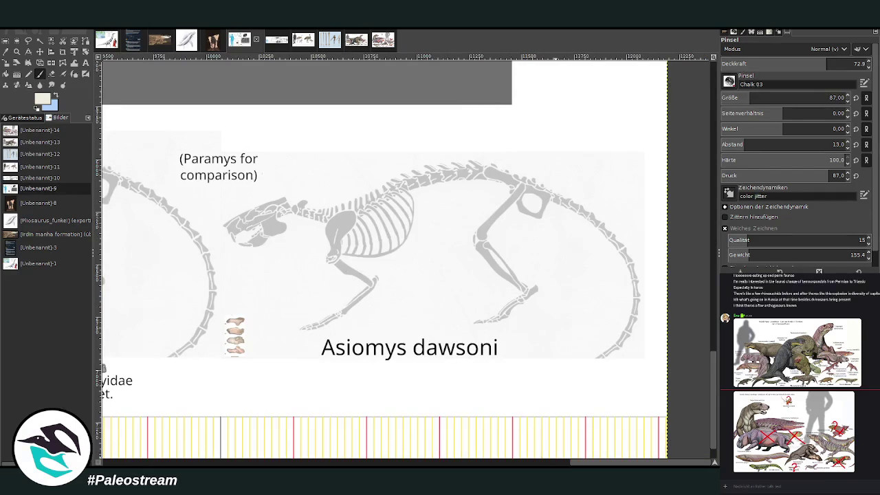
drag(559, 464, 420, 418)
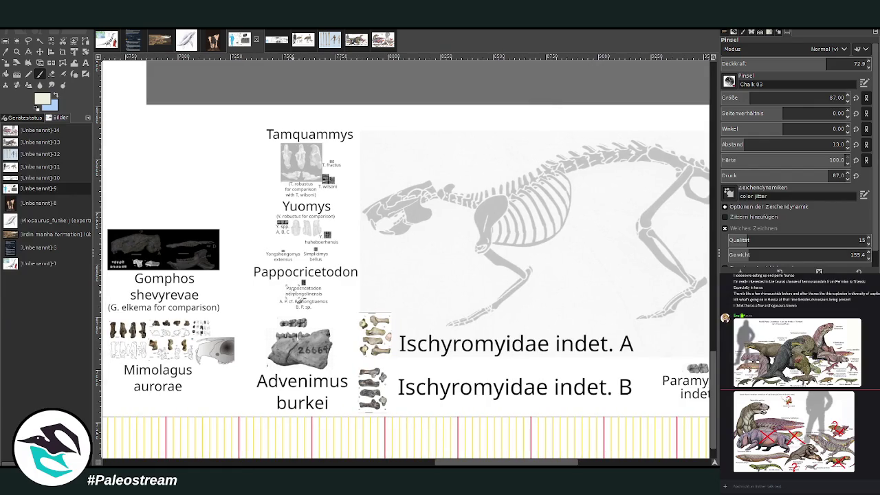
scroll(425, 462, right, 2)
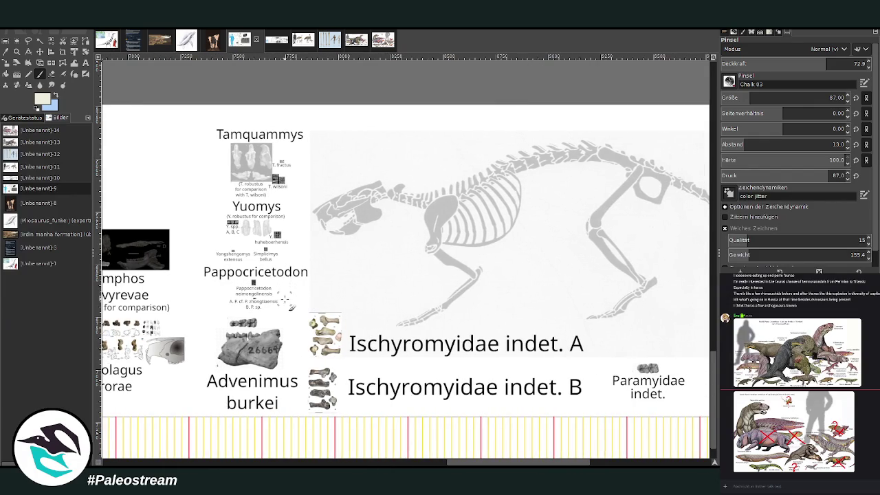
scroll(405, 261, right, 2)
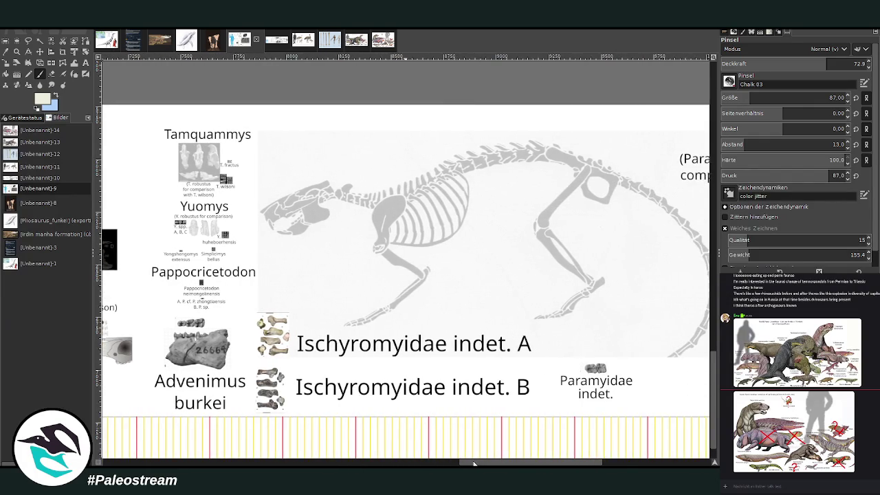
scroll(405, 262, right, 8)
scroll(406, 262, left, 8)
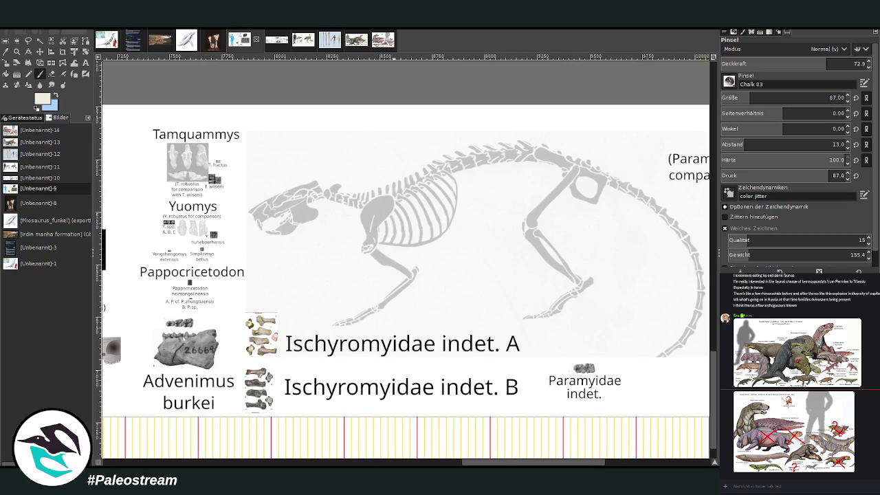
click(159, 41)
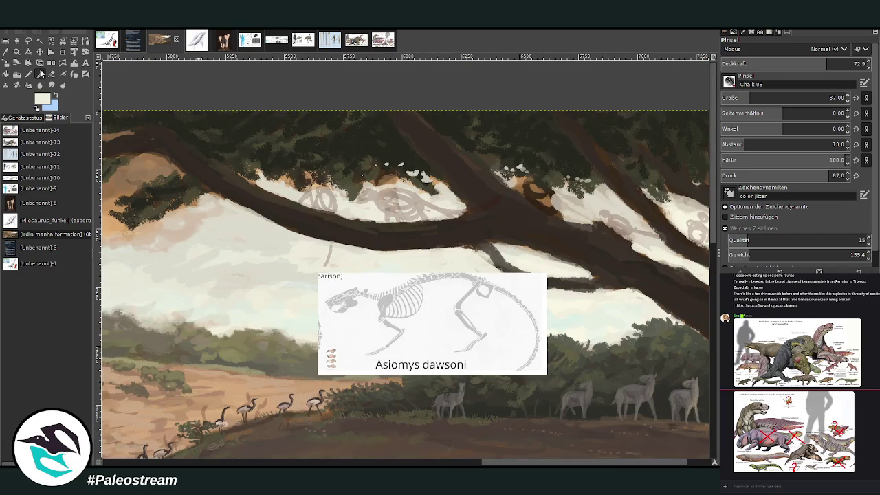
mouse_move(394, 179)
mouse_down()
mouse_move(323, 196)
mouse_move(281, 189)
mouse_move(437, 201)
mouse_move(440, 184)
mouse_move(445, 189)
mouse_up()
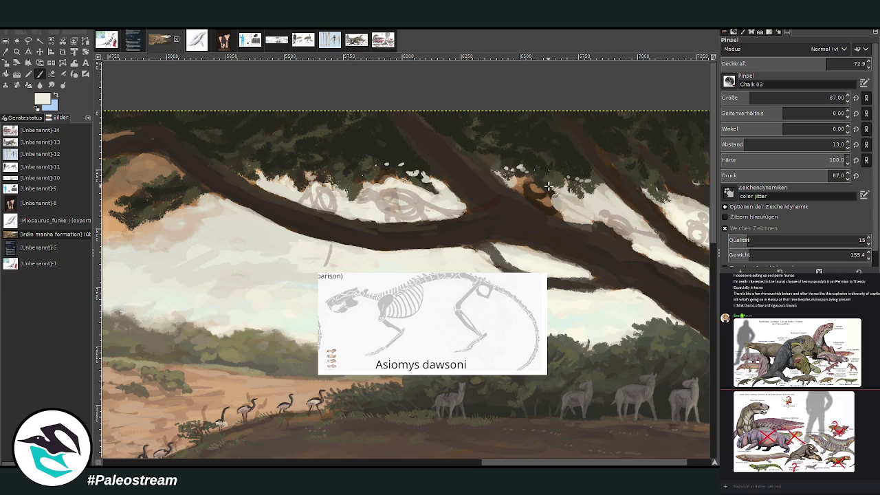
Step: Cover the brown patch under the foliage with sky, then block in a dark brown animal on the branch
mouse_move(556, 209)
mouse_down()
mouse_move(522, 187)
mouse_move(564, 216)
mouse_move(521, 185)
mouse_move(584, 217)
mouse_move(478, 159)
mouse_up()
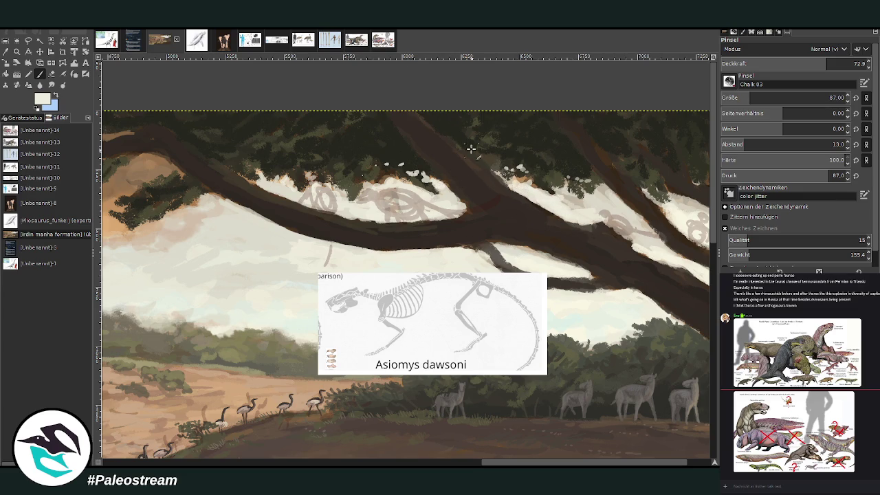
ctrl+click(406, 235)
click(41, 73)
drag(751, 97, 756, 97)
drag(828, 63, 842, 64)
mouse_move(421, 196)
mouse_down()
mouse_move(382, 197)
mouse_move(423, 196)
mouse_move(435, 213)
mouse_move(419, 199)
mouse_move(385, 196)
mouse_move(433, 204)
mouse_move(413, 193)
mouse_move(453, 212)
mouse_move(457, 254)
mouse_move(423, 264)
mouse_move(411, 255)
mouse_move(460, 245)
mouse_move(448, 226)
mouse_move(435, 267)
mouse_move(443, 208)
mouse_move(428, 205)
mouse_move(414, 227)
mouse_move(418, 205)
mouse_move(413, 215)
mouse_move(404, 208)
mouse_move(397, 229)
mouse_move(404, 205)
mouse_move(400, 228)
mouse_move(379, 193)
mouse_move(368, 205)
mouse_move(365, 194)
mouse_move(438, 204)
mouse_move(380, 195)
mouse_move(434, 196)
mouse_move(422, 200)
mouse_up()
Step: With a size-72 brush, reshape the animal's head in beige and extend its dark brown snout
key(bracketleft)
key(bracketleft)
key(bracketleft)
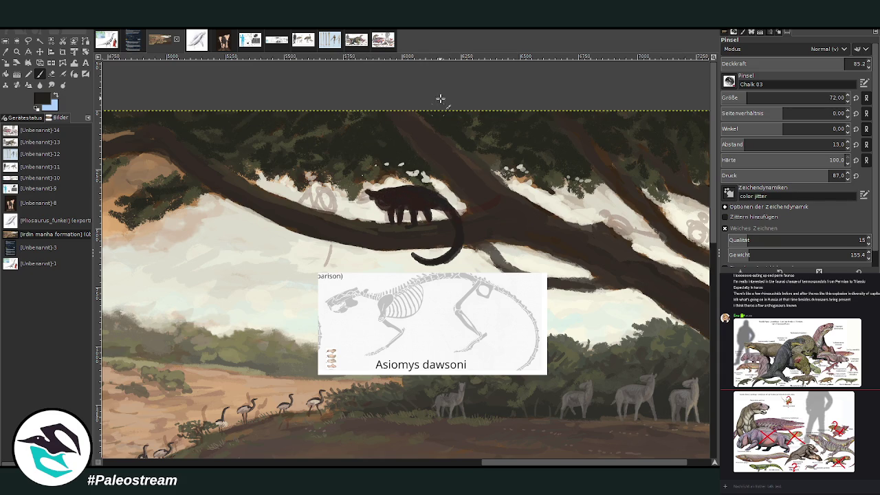
key(shift+e)
drag(371, 195, 349, 198)
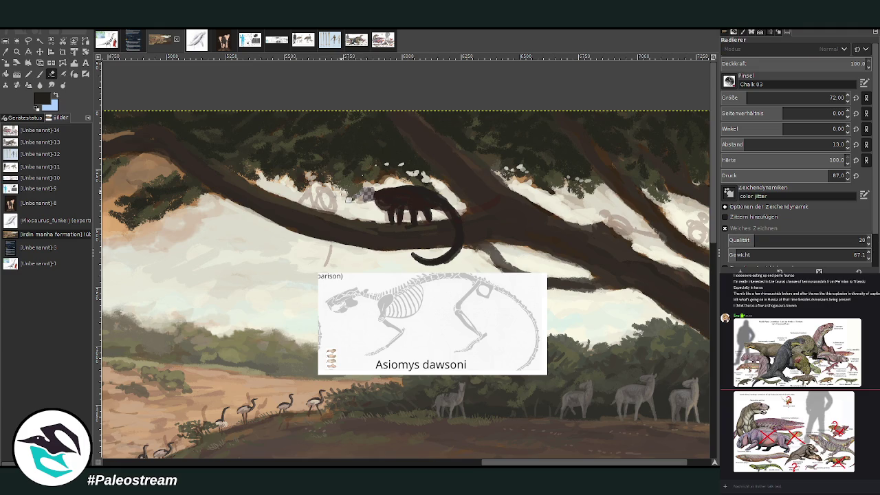
key(ctrl+z)
key(ctrl+z)
key(p)
ctrl+click(374, 185)
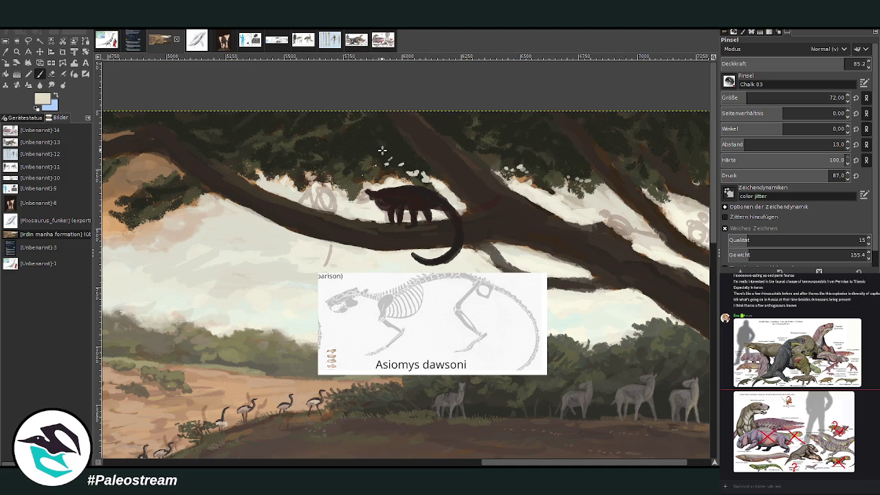
mouse_move(369, 201)
mouse_down()
mouse_move(363, 190)
mouse_move(374, 195)
mouse_up()
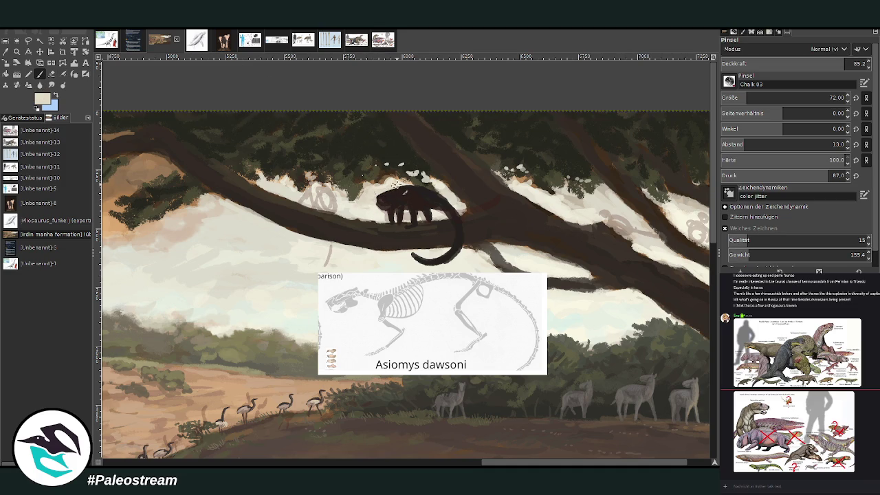
ctrl+click(393, 195)
drag(375, 198, 370, 196)
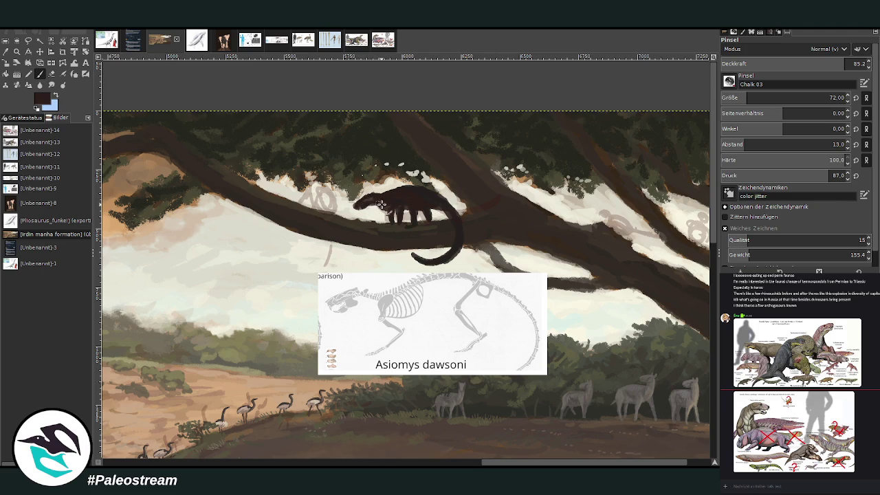
mouse_move(378, 202)
mouse_down()
mouse_move(364, 206)
mouse_move(370, 192)
mouse_move(360, 205)
mouse_up()
Step: Darken the swirl sketch left of the animal with strokes at 91.2 opacity
mouse_move(314, 198)
mouse_down()
mouse_move(308, 181)
mouse_move(311, 205)
mouse_up()
mouse_move(313, 174)
mouse_down()
mouse_move(335, 189)
mouse_move(335, 211)
mouse_up()
key(greater)
key(greater)
key(greater)
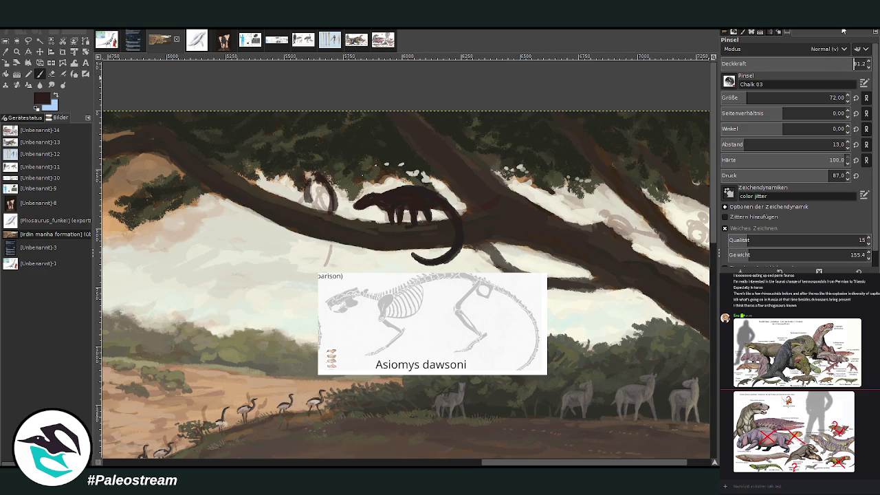
mouse_move(317, 179)
mouse_down()
mouse_move(307, 195)
mouse_move(314, 210)
mouse_move(341, 215)
mouse_move(316, 199)
mouse_move(330, 265)
mouse_move(302, 270)
mouse_move(316, 273)
mouse_move(329, 261)
mouse_move(322, 266)
mouse_move(320, 180)
mouse_move(329, 206)
mouse_move(318, 161)
mouse_move(316, 219)
mouse_move(321, 200)
mouse_up()
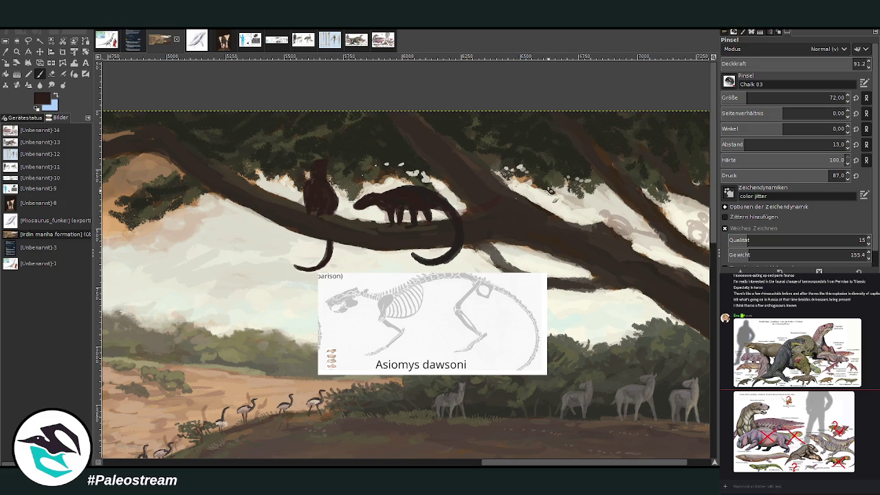
Step: Add lighter greyish-brown highlights to the larger animal's back and the smaller animal's chest
ctrl+click(703, 297)
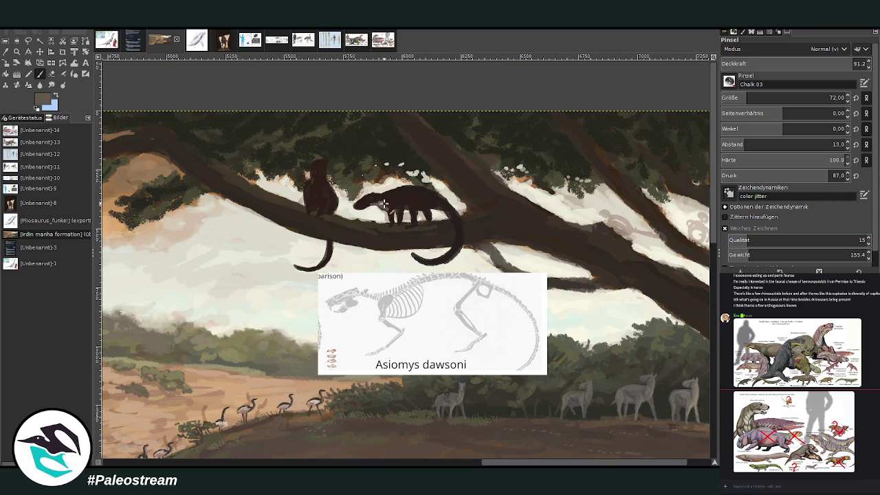
mouse_move(404, 206)
mouse_down()
mouse_move(411, 197)
mouse_move(398, 208)
mouse_move(438, 207)
mouse_up()
mouse_move(315, 198)
mouse_down()
mouse_move(317, 206)
mouse_move(319, 176)
mouse_move(328, 184)
mouse_move(317, 177)
mouse_up()
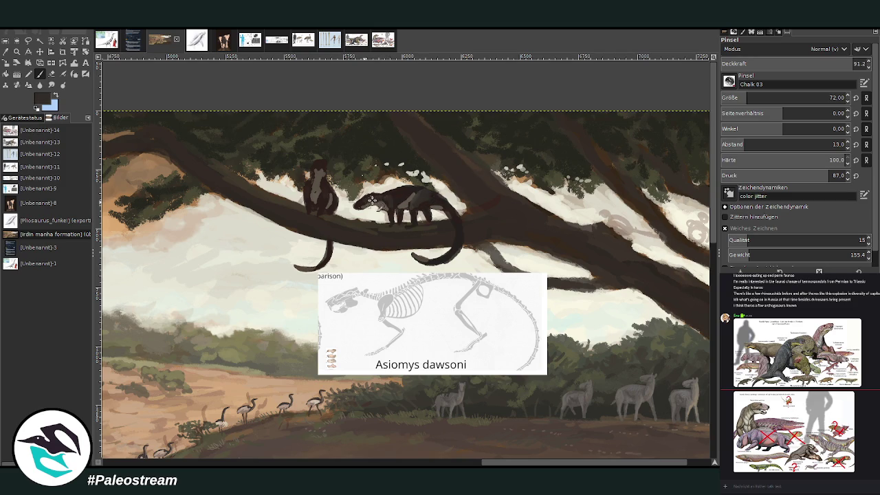
click(783, 98)
Step: Darken the left animal's head, shade its body in branch brown, and streak grey on the right animal
click(317, 165)
ctrl+click(691, 293)
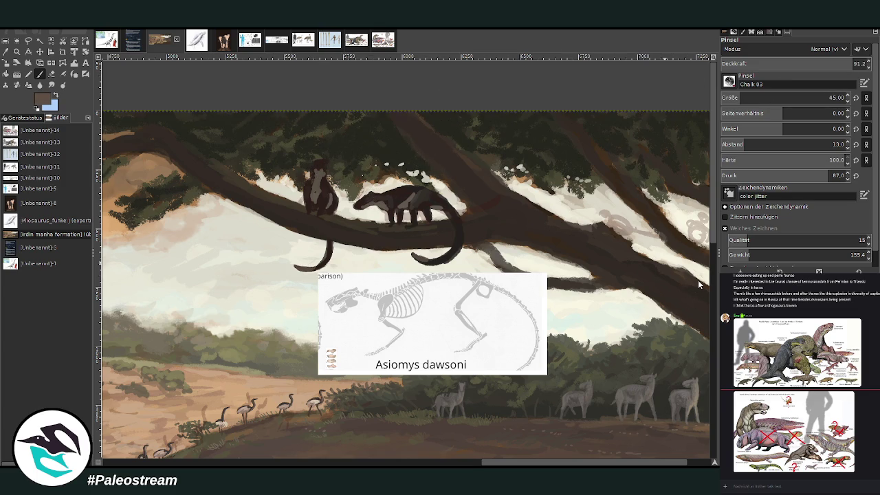
click(723, 98)
mouse_move(321, 202)
mouse_down()
mouse_move(332, 199)
mouse_move(322, 211)
mouse_move(337, 203)
mouse_move(330, 216)
mouse_up()
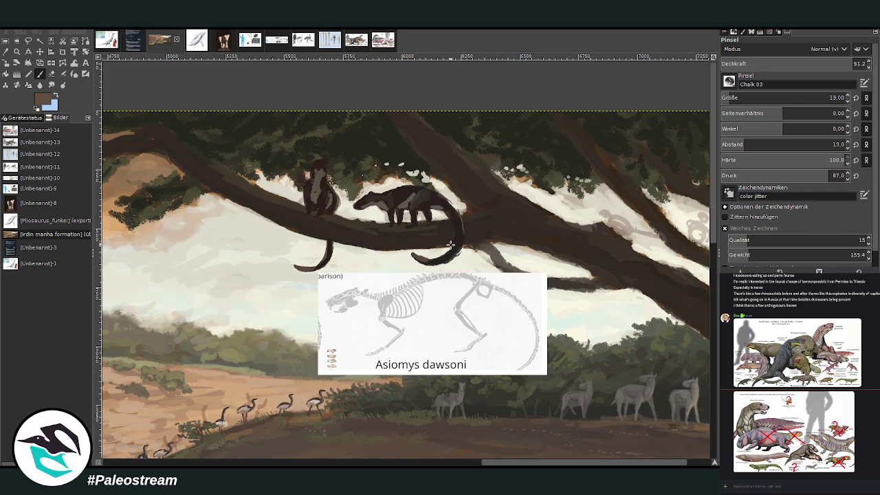
mouse_move(396, 218)
mouse_down()
mouse_move(391, 190)
mouse_move(413, 184)
mouse_move(456, 209)
mouse_up()
scroll(297, 282, right, 3)
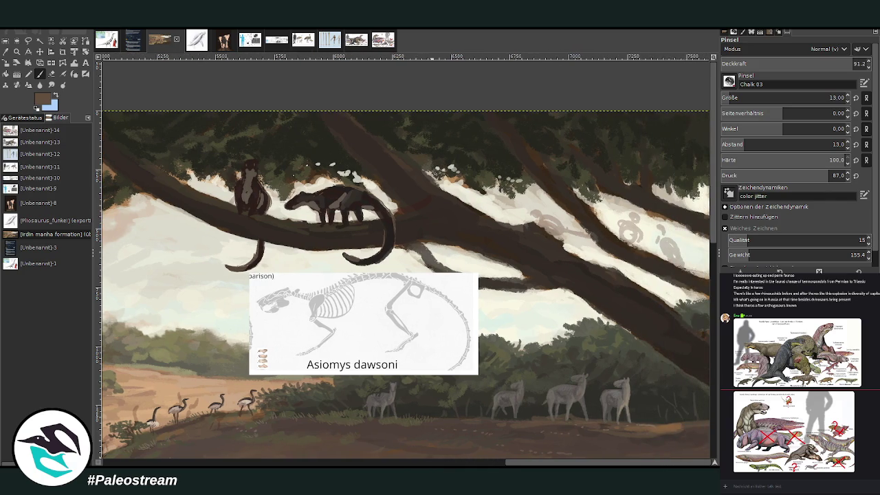
Step: Drag the Asiomys reference lower and thicken the thin curling branch with a size-30 brush
click(40, 52)
drag(356, 299, 361, 361)
key(p)
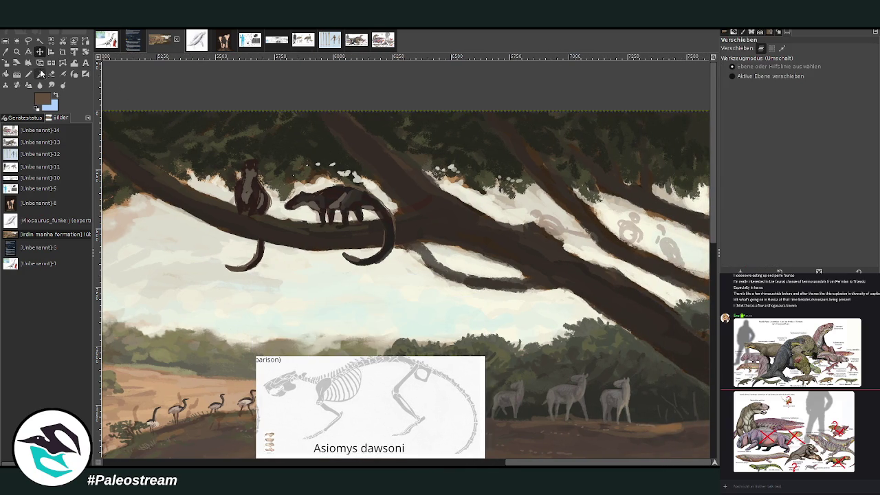
click(756, 98)
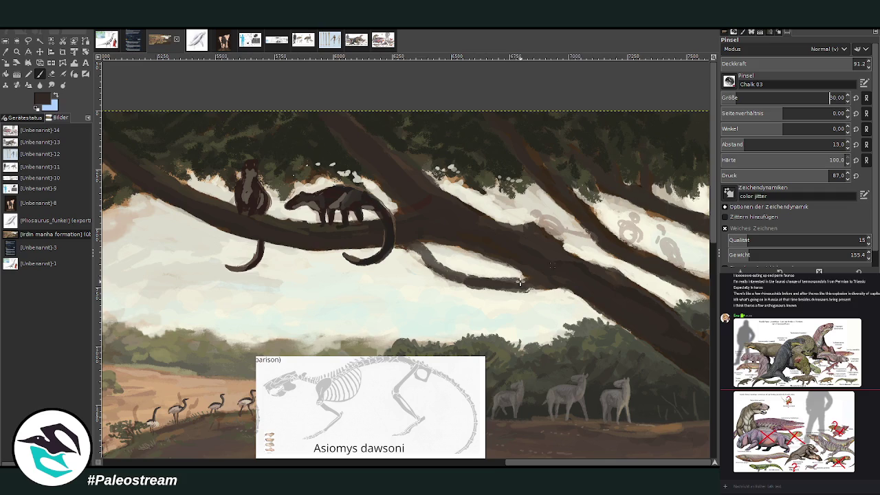
drag(460, 276, 431, 259)
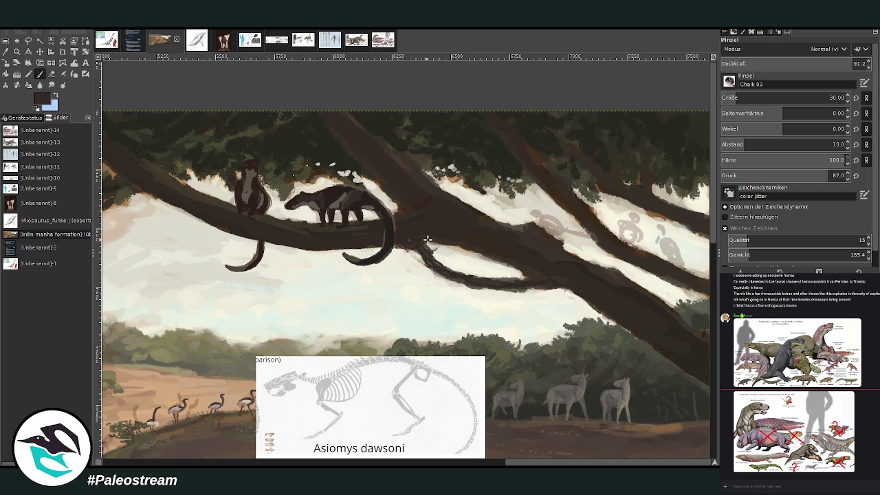
drag(495, 255, 451, 246)
drag(208, 69, 54, 69)
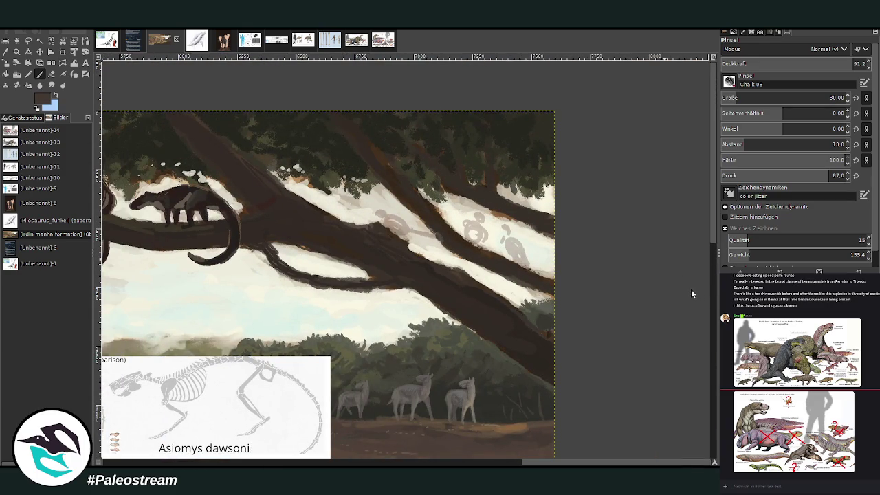
Step: Darken the grey figures' heads, the small squirrel and a hanging tail, then zoom in on them
drag(756, 98, 777, 98)
mouse_move(426, 234)
mouse_down()
mouse_move(441, 250)
mouse_move(416, 231)
mouse_up()
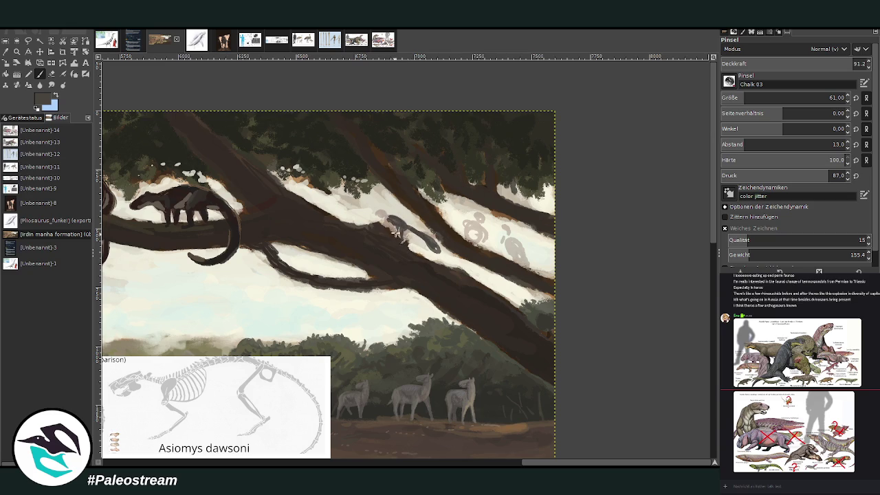
mouse_move(389, 220)
mouse_down()
mouse_move(403, 231)
mouse_move(392, 221)
mouse_up()
mouse_move(471, 227)
mouse_down()
mouse_move(487, 250)
mouse_move(468, 271)
mouse_up()
mouse_move(471, 227)
mouse_down()
mouse_move(486, 247)
mouse_move(475, 233)
mouse_up()
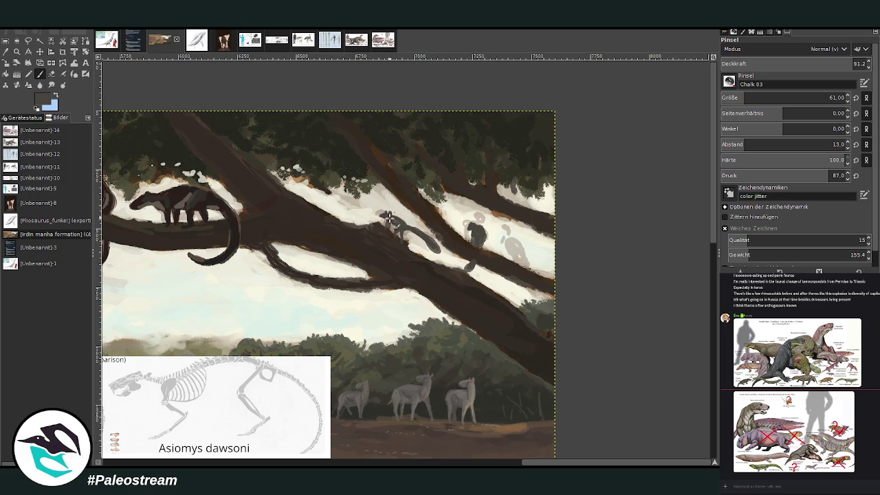
drag(389, 216, 413, 239)
mouse_move(509, 278)
mouse_down()
mouse_move(509, 300)
mouse_move(519, 305)
mouse_up()
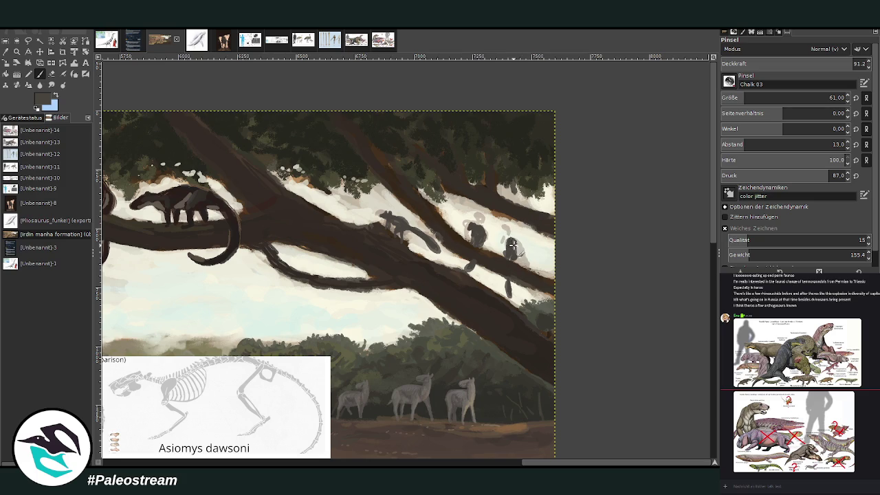
key(bracketleft)
click(18, 52)
drag(291, 122, 541, 376)
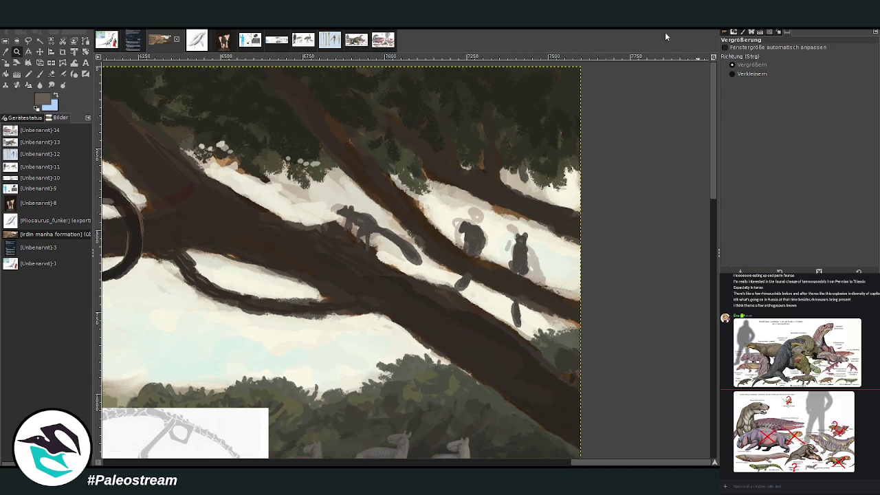
Step: Darken the heads and bodies of the three grey animals and the first animal's tail tip
click(40, 73)
mouse_move(518, 265)
mouse_down()
mouse_move(520, 251)
mouse_move(490, 247)
mouse_move(473, 234)
mouse_move(468, 242)
mouse_move(479, 240)
mouse_up()
mouse_move(355, 221)
mouse_down()
mouse_move(364, 231)
mouse_move(357, 216)
mouse_move(348, 217)
mouse_up()
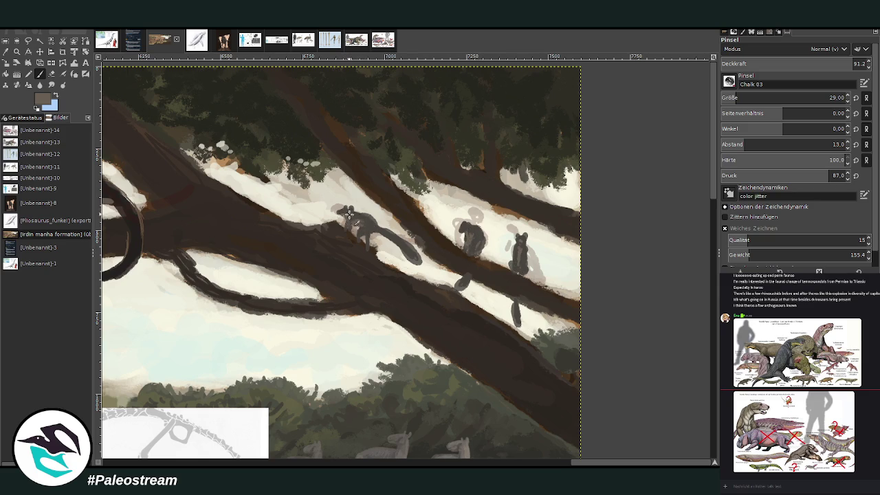
click(686, 299)
drag(347, 211, 349, 214)
mouse_move(473, 228)
mouse_down()
mouse_move(464, 233)
mouse_move(469, 226)
mouse_up()
mouse_move(521, 237)
mouse_down()
mouse_move(527, 248)
mouse_move(524, 238)
mouse_up()
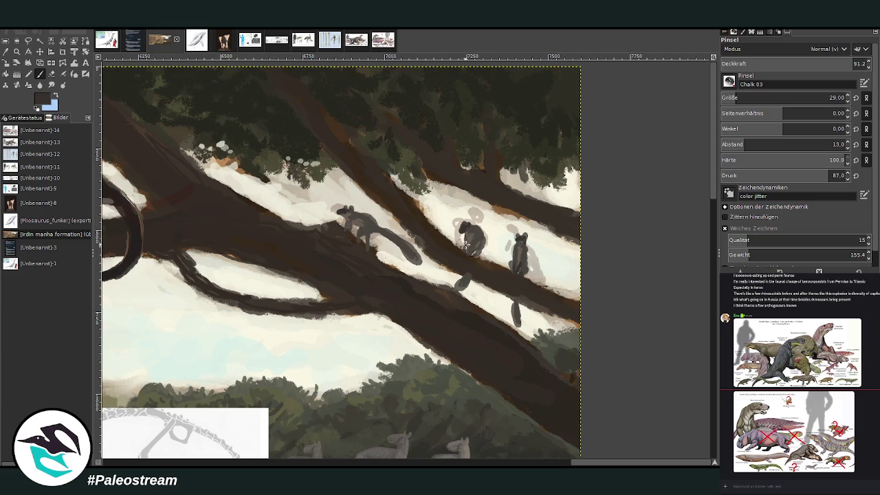
drag(466, 244, 467, 249)
drag(418, 260, 375, 231)
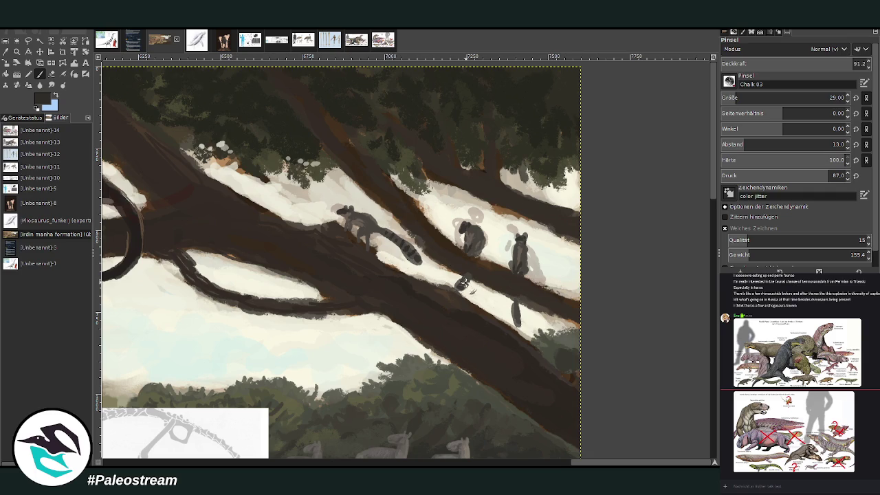
Step: Paint a dark banded tail below the second animal and add grey shading to the figures
click(51, 73)
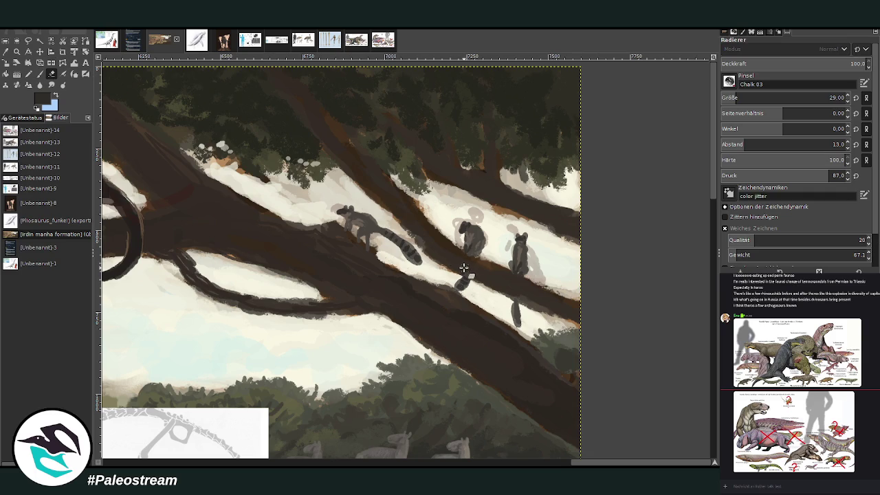
click(40, 73)
mouse_move(516, 315)
mouse_down()
mouse_move(523, 326)
mouse_move(521, 315)
mouse_up()
drag(520, 253, 528, 260)
mouse_move(465, 228)
mouse_down()
mouse_move(475, 248)
mouse_move(476, 234)
mouse_up()
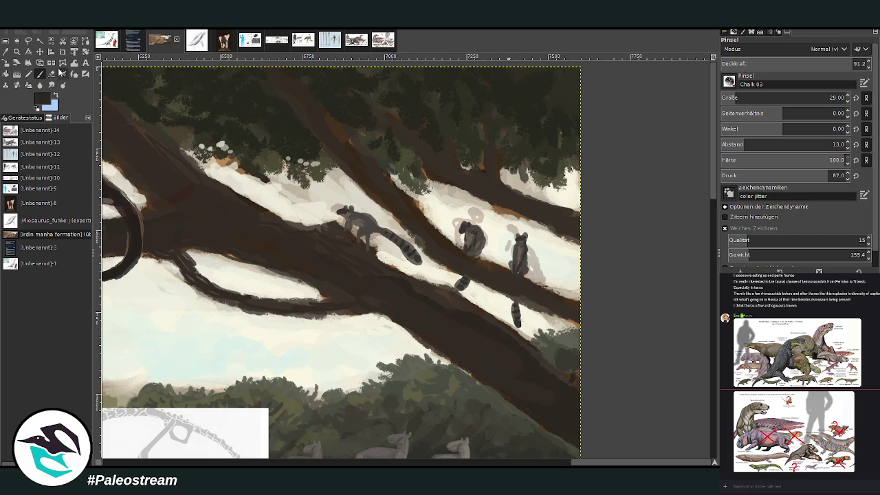
Step: Load the light cream sky colour, resizing the brush to 46 then 124, and clear the grey sketch marks
click(741, 97)
text(4)
key(Return)
ctrl+click(449, 214)
key(bracketright)
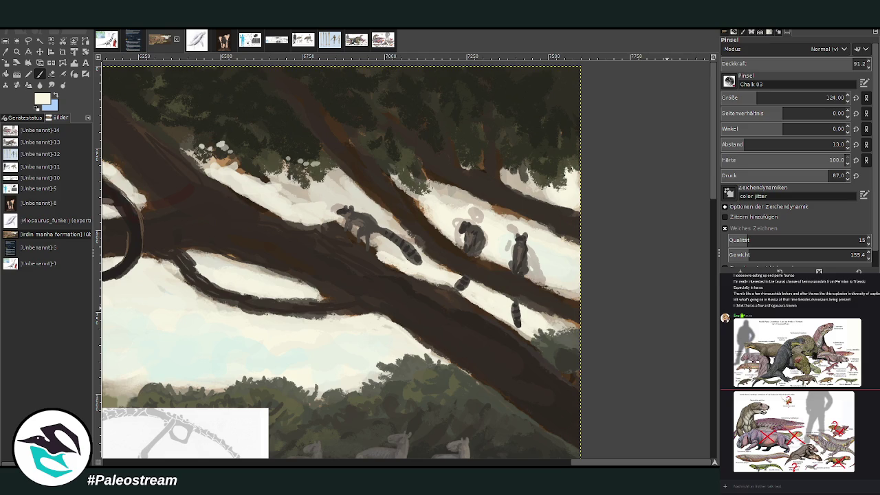
key(ctrl+z)
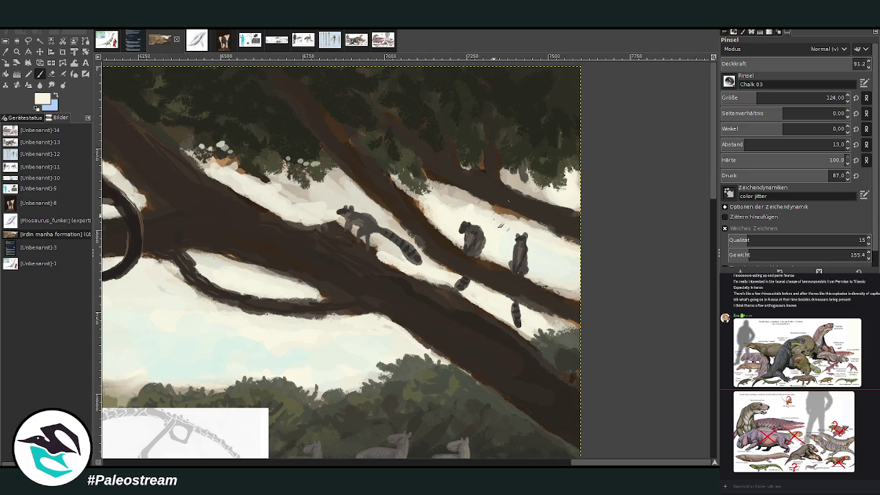
Step: Brighten the sky around the upper branch with a size-41 brush, then darken the branch's lower edge at 43.8 opacity
drag(742, 98, 729, 98)
drag(541, 195, 506, 180)
mouse_move(574, 244)
mouse_down()
mouse_move(480, 215)
mouse_move(440, 191)
mouse_move(470, 161)
mouse_up()
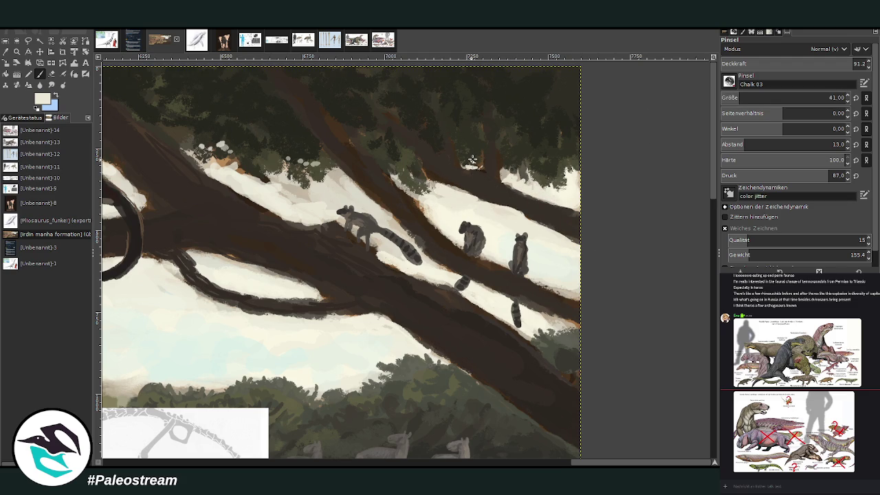
mouse_move(342, 197)
mouse_down()
mouse_move(333, 180)
mouse_move(408, 235)
mouse_move(399, 230)
mouse_move(444, 276)
mouse_move(423, 253)
mouse_move(374, 242)
mouse_move(399, 256)
mouse_move(329, 215)
mouse_move(321, 192)
mouse_move(272, 185)
mouse_up()
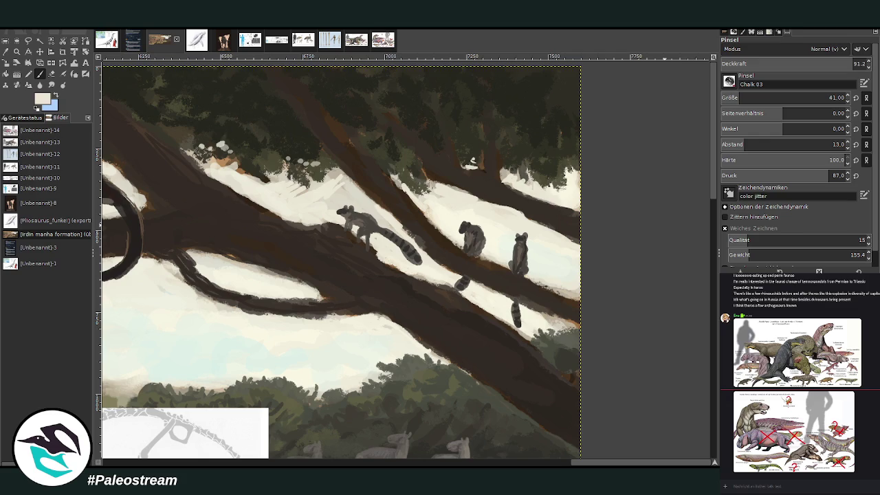
drag(742, 63, 785, 64)
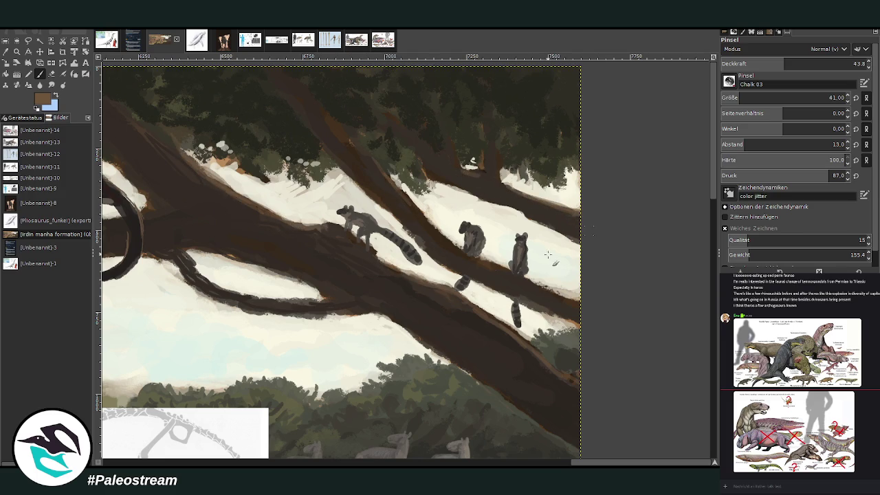
drag(270, 301, 291, 303)
Step: At 56.5 opacity, repaint the branch's upper edge and thicken the lower branch with dark paint
scroll(292, 303, left, 5)
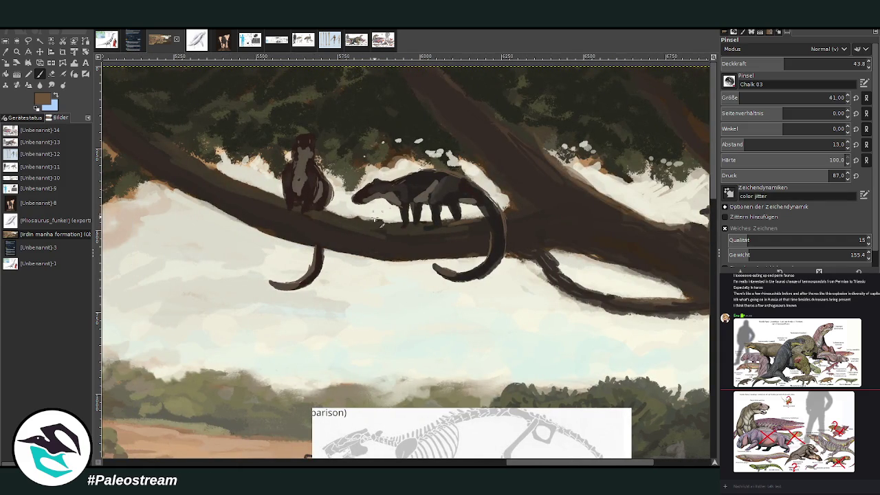
drag(743, 64, 802, 65)
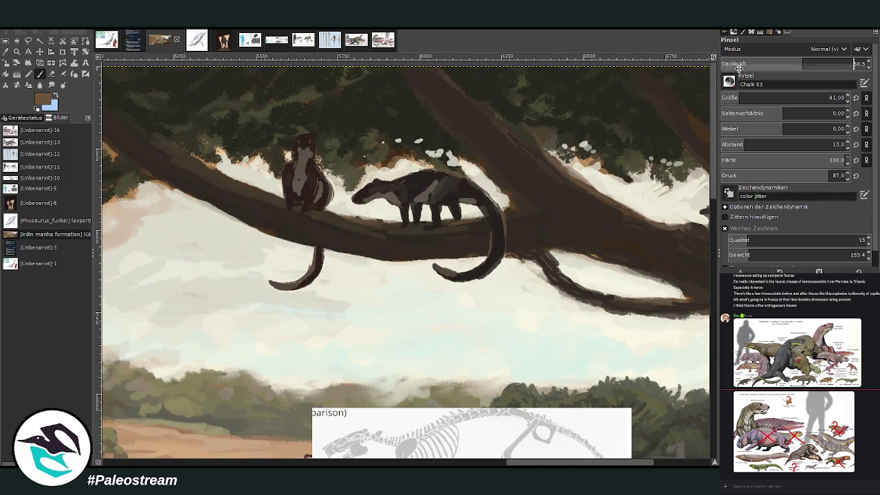
drag(278, 199, 207, 162)
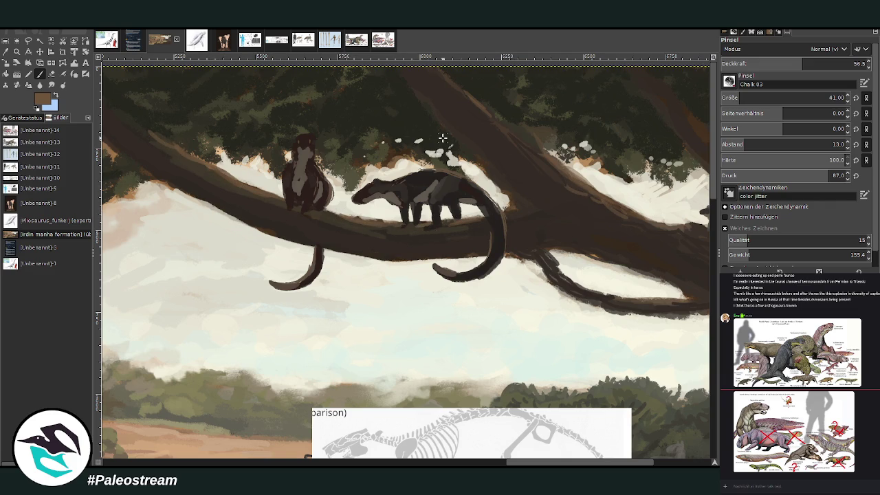
drag(593, 294, 514, 251)
key(shift+ctrl+j)
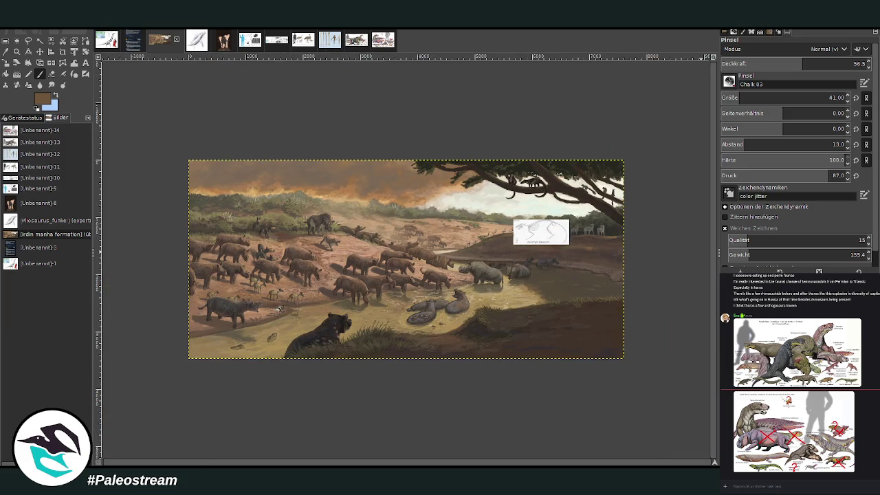
Step: Zoom in on the right side of the painting around the river, wallowing animals and tree
click(16, 52)
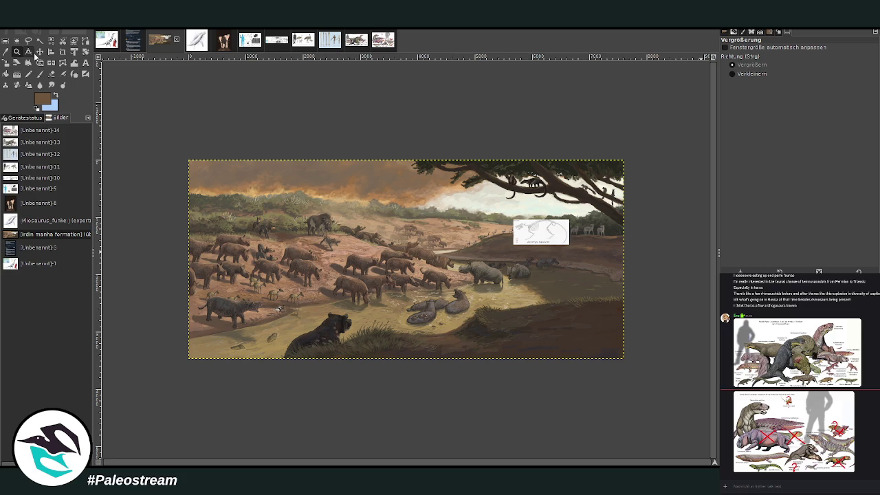
drag(324, 140, 600, 371)
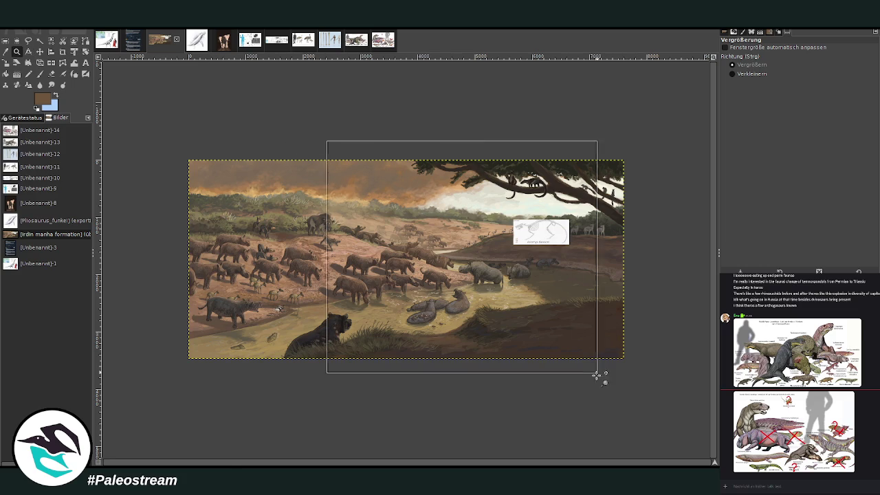
drag(323, 114, 648, 433)
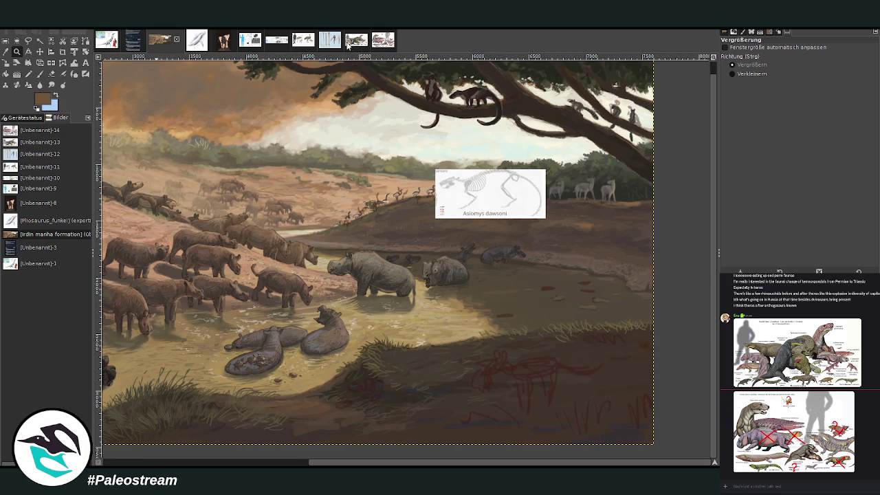
Step: Zoom into the Harpagolestes and Gobiohyus area of the reference collage
click(277, 40)
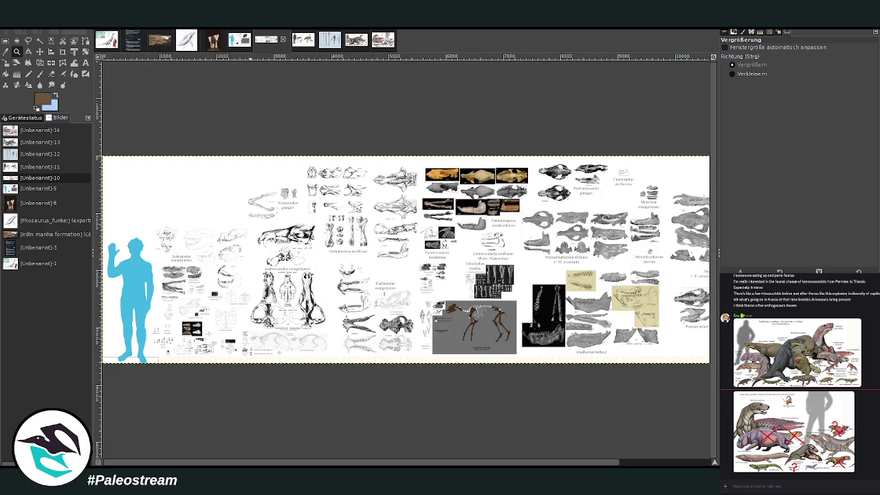
drag(206, 209, 397, 371)
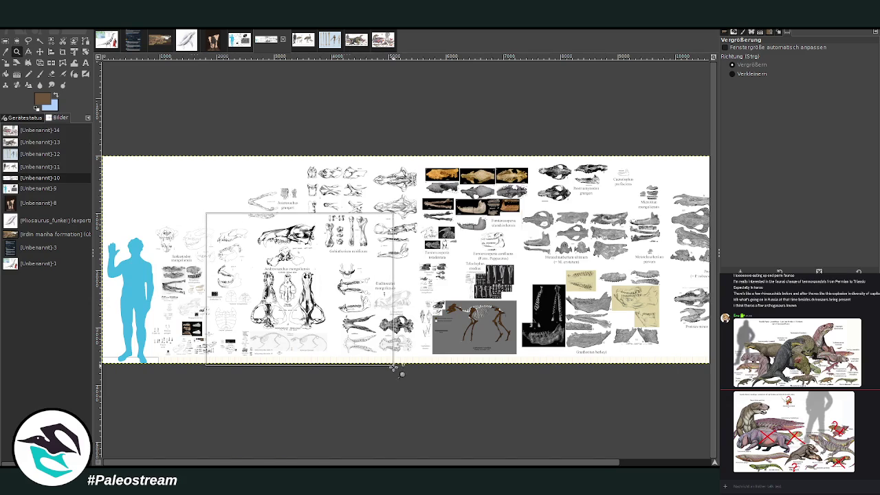
scroll(182, 252, left, 5)
drag(309, 255, 440, 415)
Step: Draw a rectangle selection around the Gobiohyus fossil images with Fixed unchecked
key(r)
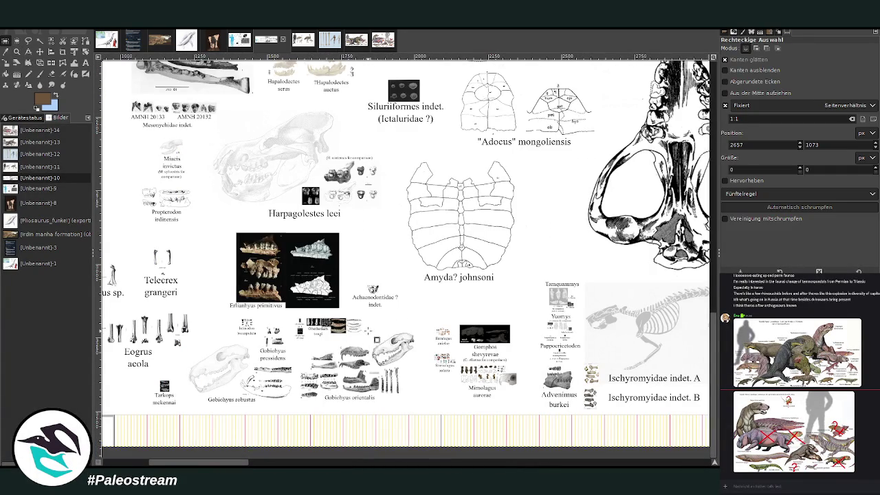
drag(193, 310, 423, 447)
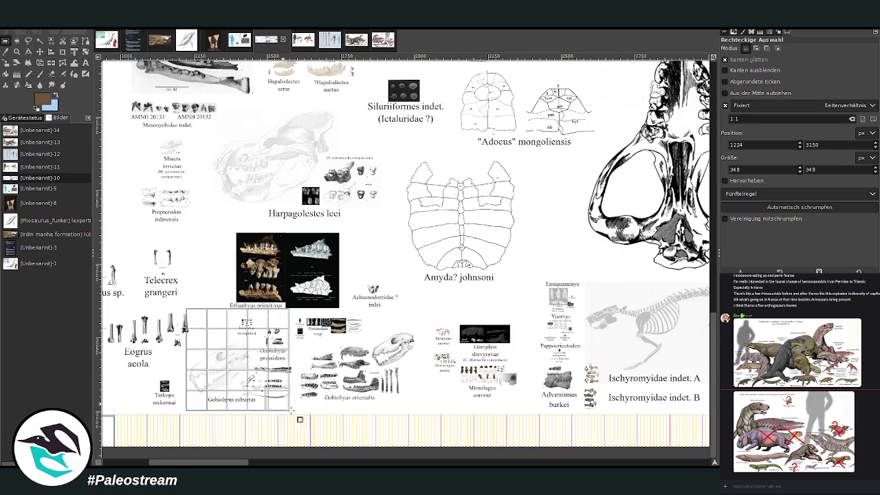
click(557, 173)
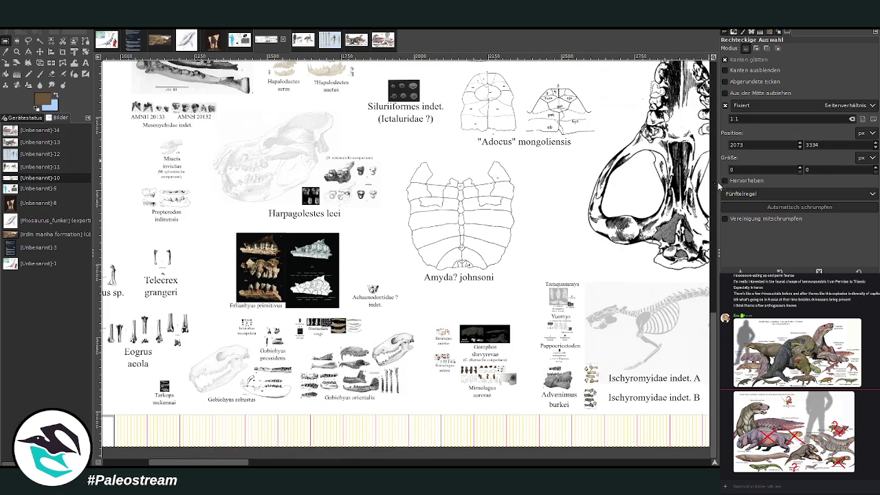
click(725, 106)
drag(186, 310, 419, 405)
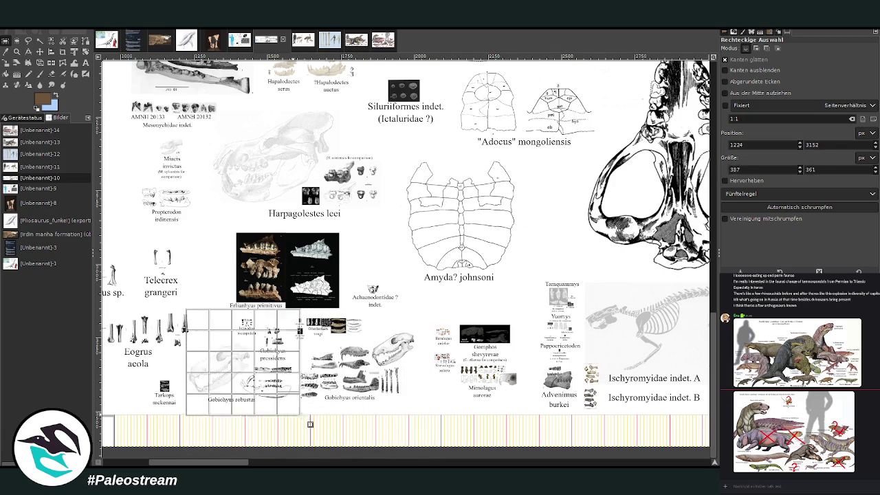
drag(200, 328, 200, 333)
drag(196, 396, 194, 401)
drag(201, 335, 199, 334)
click(209, 338)
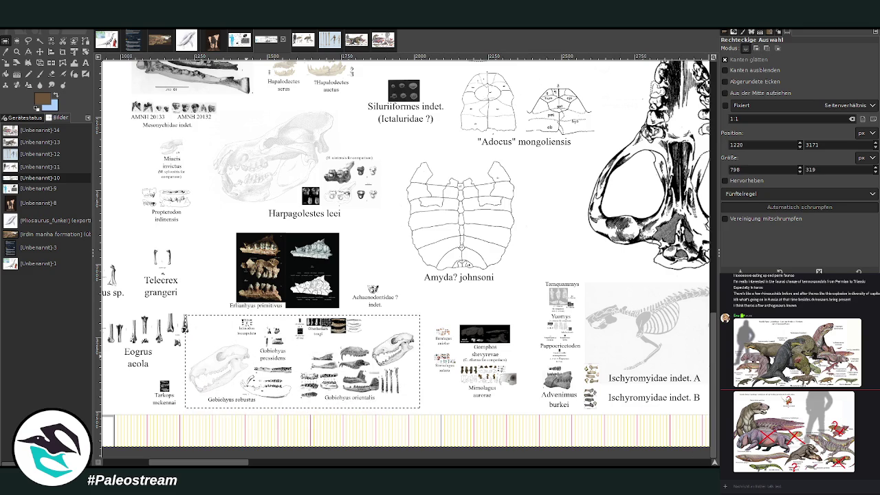
Step: Move the selected Gobiohyus plates with the Move tool
click(40, 51)
scroll(405, 261, up, 3)
scroll(406, 261, up, 3)
scroll(406, 262, up, 3)
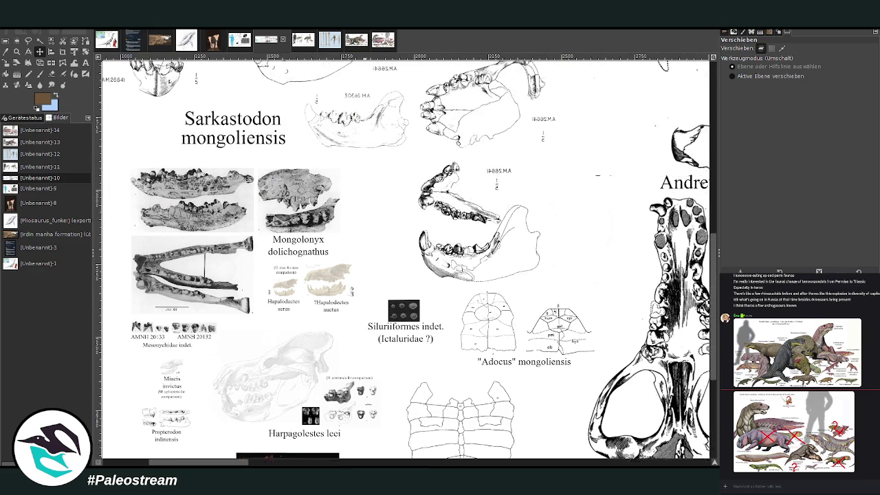
scroll(406, 262, up, 3)
drag(352, 83, 286, 297)
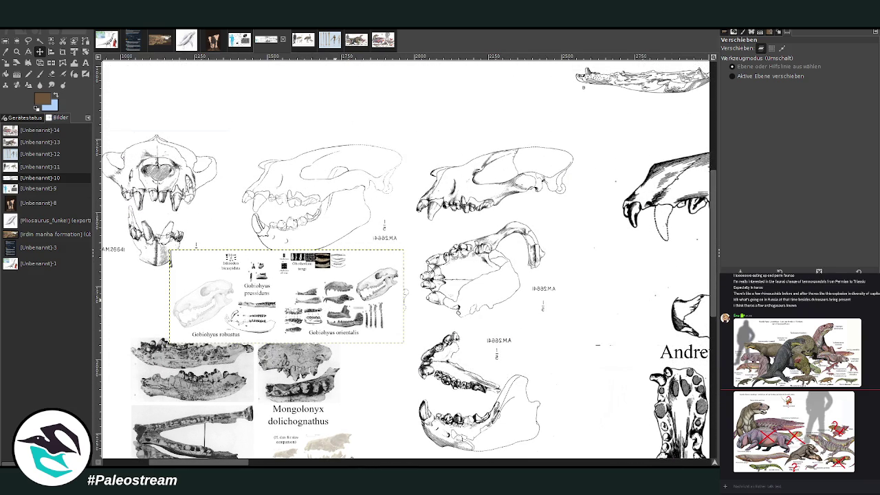
click(156, 41)
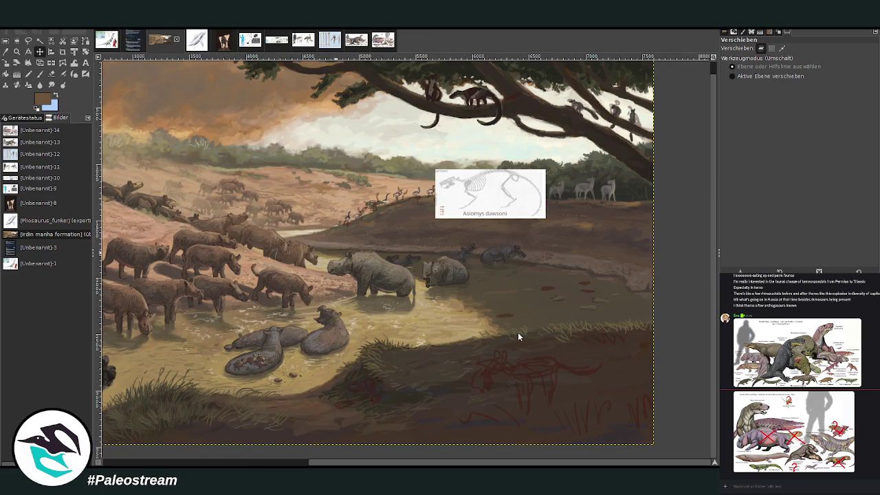
Step: Paste the Gobiohyus plates above the red animal sketch and delete the Asiomys dawsoni reference
key(ctrl+v)
click(39, 52)
drag(363, 261, 521, 319)
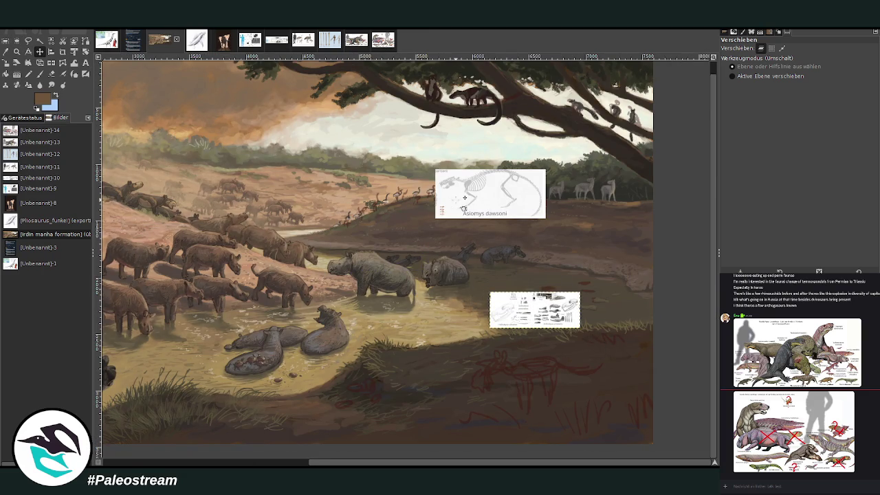
drag(465, 197, 517, 237)
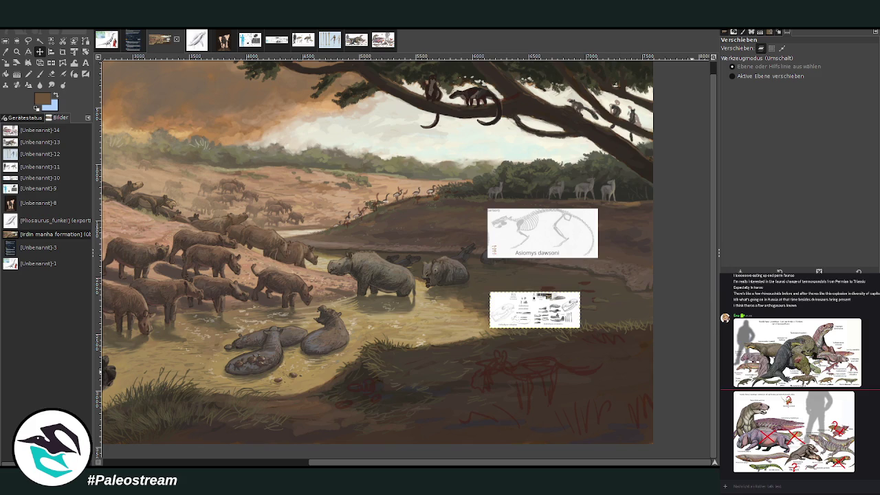
key(Delete)
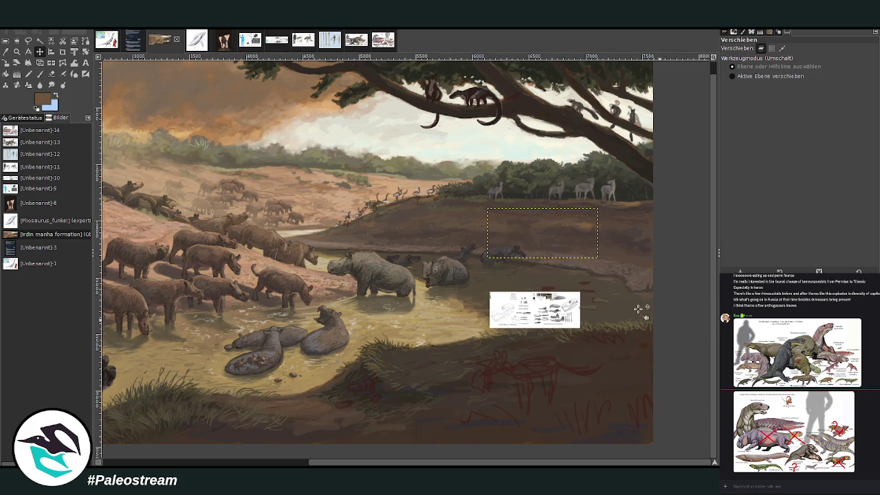
Step: Zoom in on the red animal sketch and discard the empty Asiomys layer
click(16, 51)
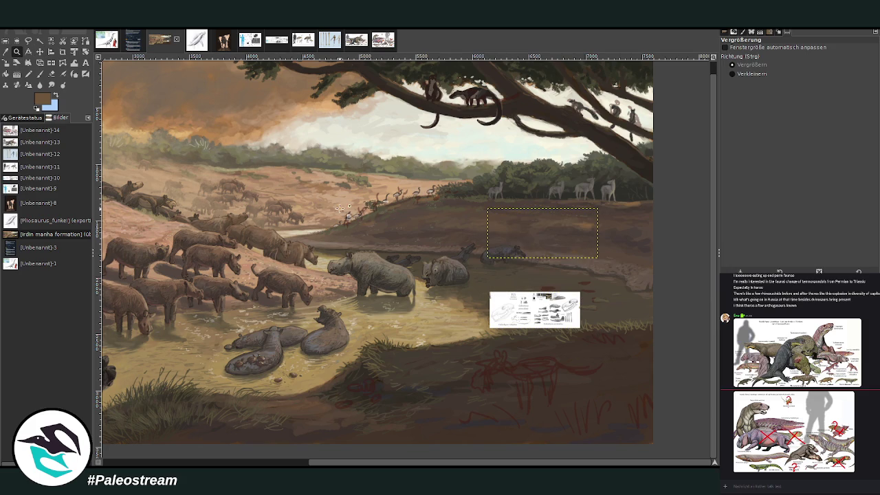
drag(235, 231, 580, 446)
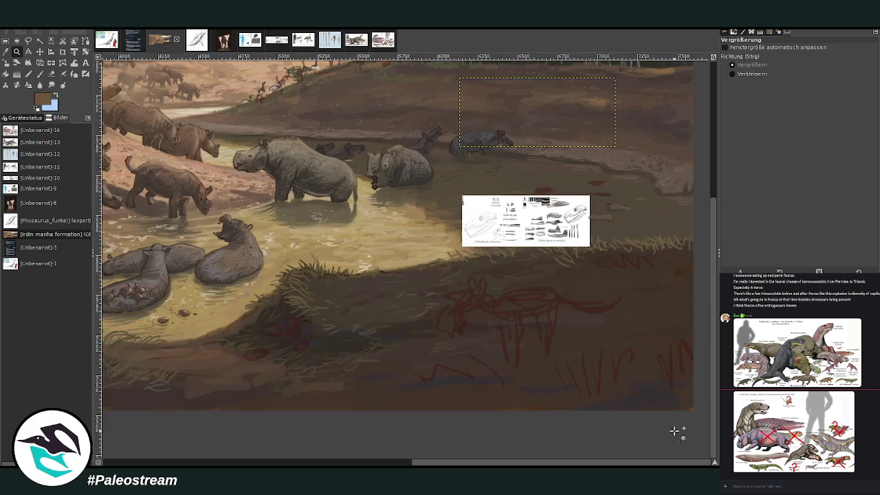
key(Page_Down)
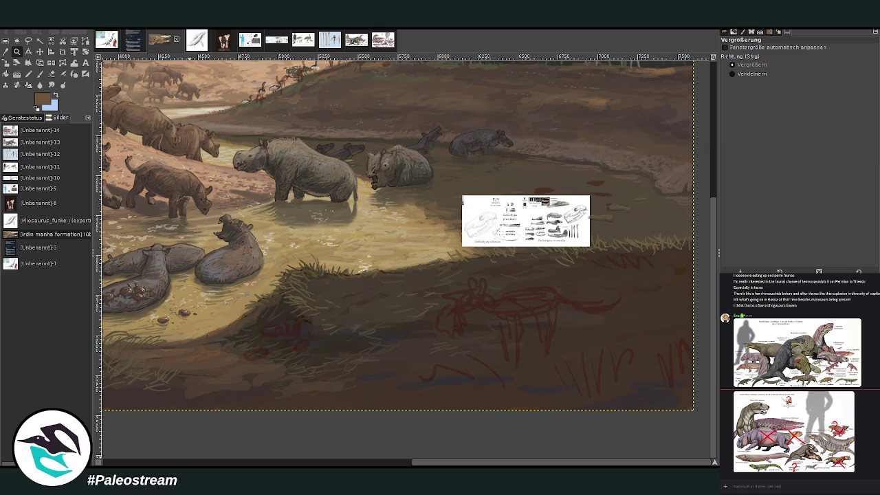
key(r)
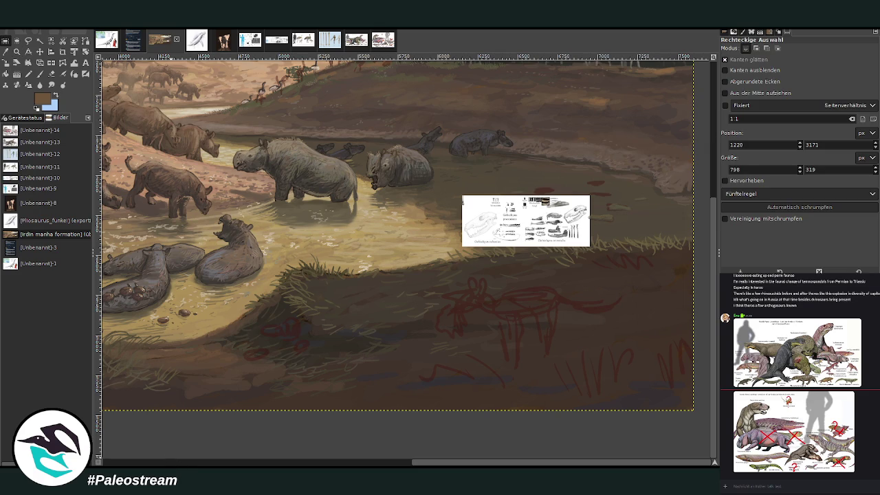
key(z)
drag(397, 182, 604, 404)
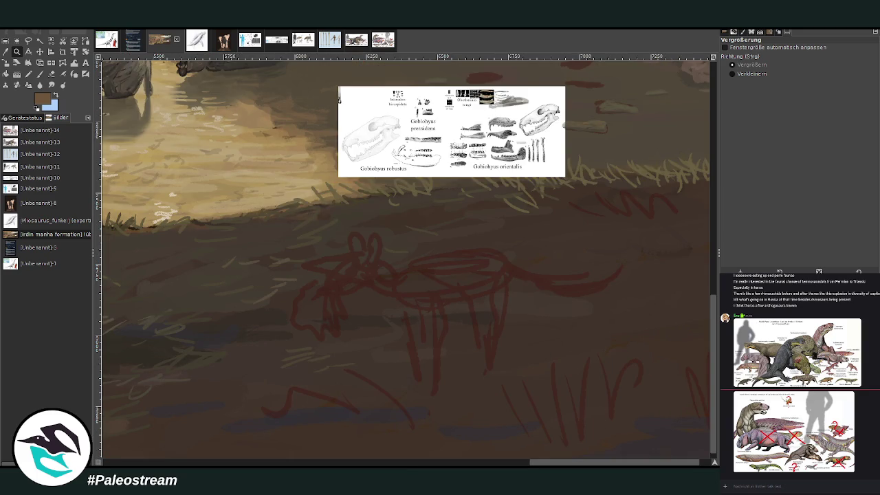
Step: Sketch dark back and belly lines with the Paintbrush at size 35, opacity 81.7
key(p)
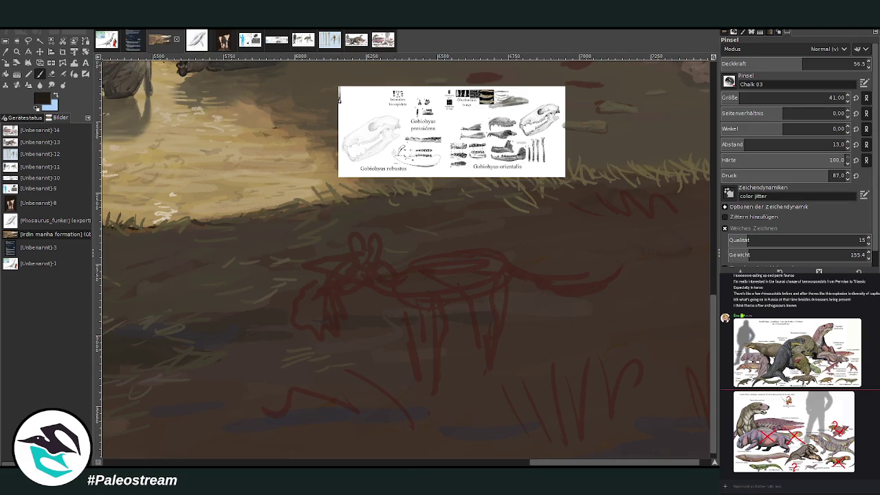
scroll(756, 98, up, 9)
drag(800, 65, 828, 65)
mouse_move(421, 264)
mouse_down()
mouse_move(506, 252)
mouse_move(458, 249)
mouse_move(404, 280)
mouse_up()
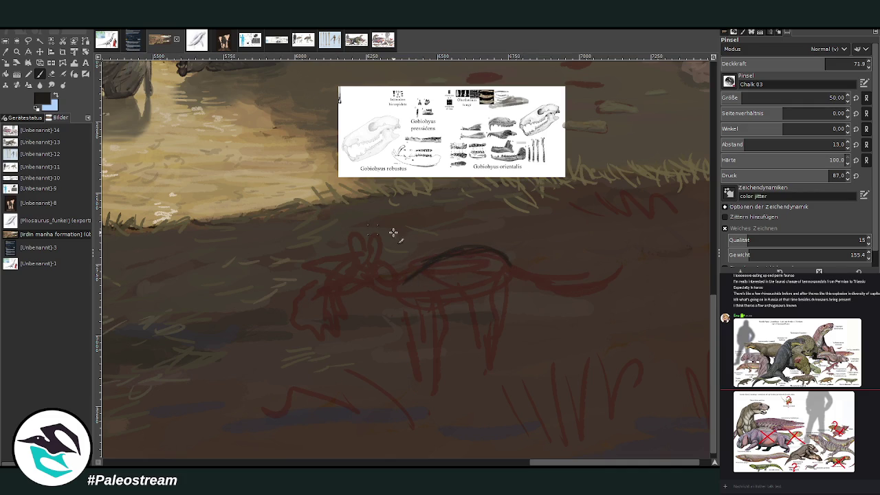
mouse_move(469, 299)
mouse_down()
mouse_move(406, 301)
mouse_move(430, 317)
mouse_up()
click(741, 98)
click(829, 63)
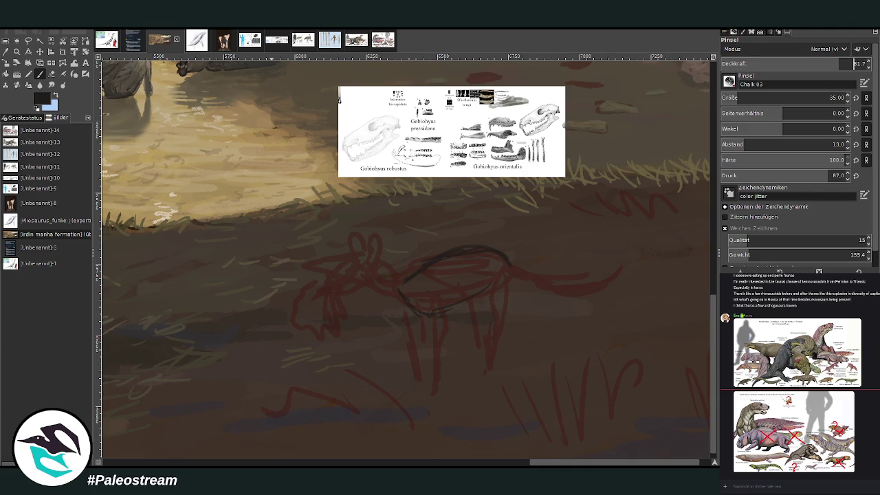
Step: Trace dark body, front leg, belly, rear leg and tail lines over the red sketch
drag(422, 274, 440, 329)
drag(456, 271, 436, 401)
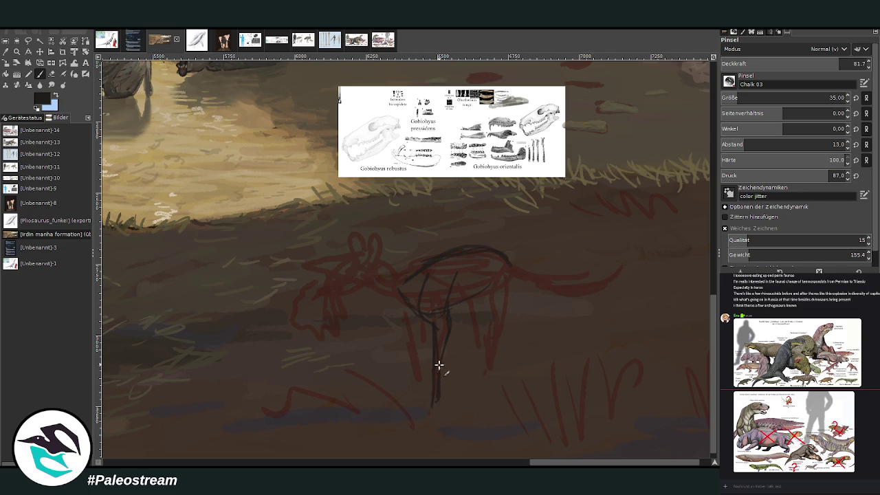
drag(417, 323, 417, 358)
drag(422, 324, 417, 391)
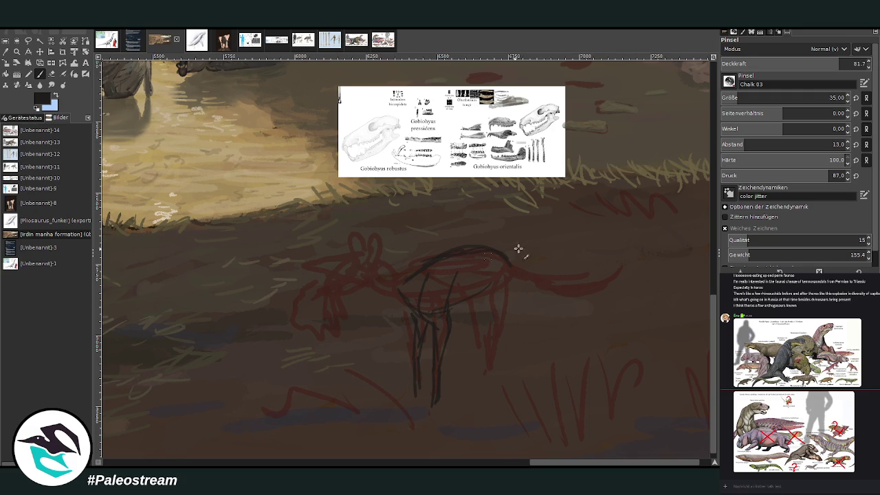
drag(448, 309, 491, 303)
mouse_move(492, 256)
mouse_down()
mouse_move(502, 301)
mouse_move(500, 354)
mouse_move(488, 369)
mouse_move(495, 374)
mouse_move(481, 377)
mouse_up()
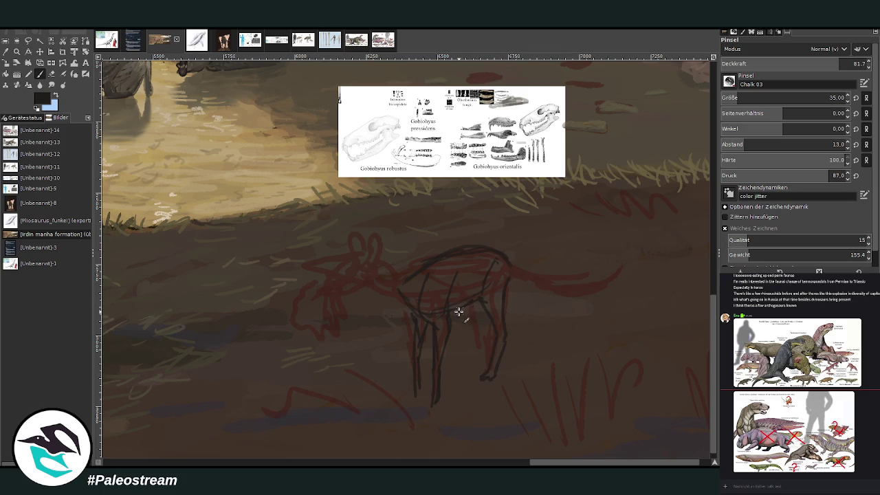
mouse_move(472, 302)
mouse_down()
mouse_move(480, 365)
mouse_move(472, 367)
mouse_move(487, 377)
mouse_up()
mouse_move(511, 261)
mouse_down()
mouse_move(575, 301)
mouse_move(623, 267)
mouse_move(566, 310)
mouse_move(504, 290)
mouse_up()
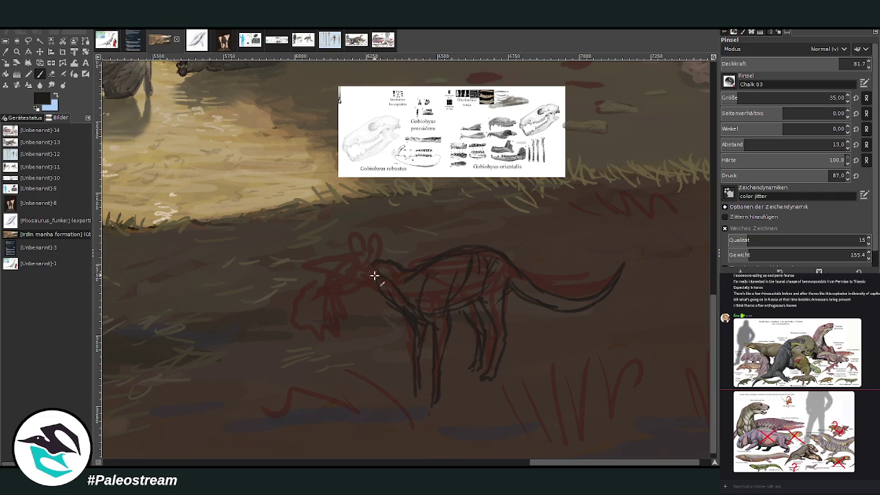
Step: Raise brush opacity to 89.0 and zoom in on the animal's head
click(851, 64)
click(16, 52)
drag(229, 101, 528, 409)
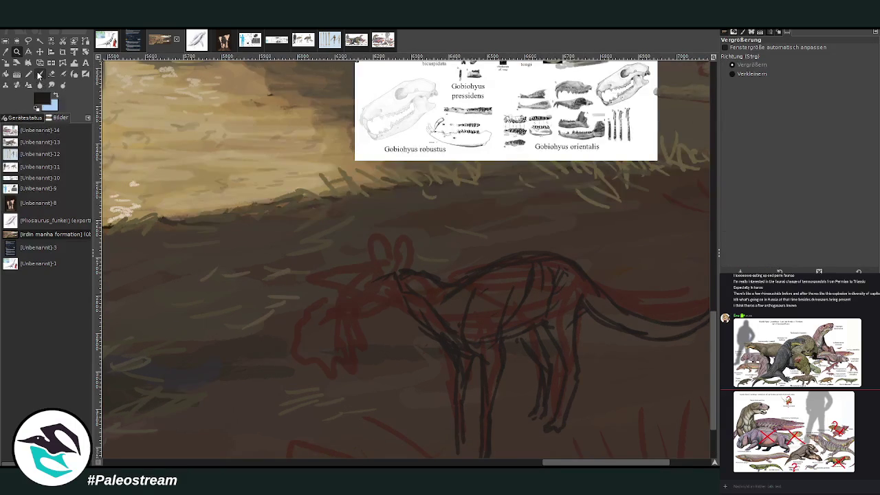
Step: Draw the head with snout, eye, toothed mouth and neck line
click(39, 74)
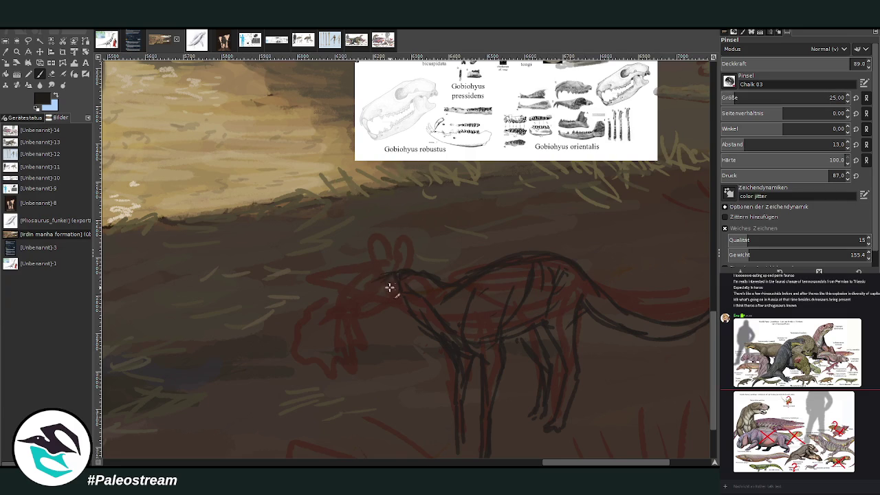
drag(392, 273, 370, 277)
drag(379, 282, 331, 310)
drag(369, 290, 380, 287)
mouse_move(402, 284)
mouse_down()
mouse_move(413, 269)
mouse_move(475, 262)
mouse_up()
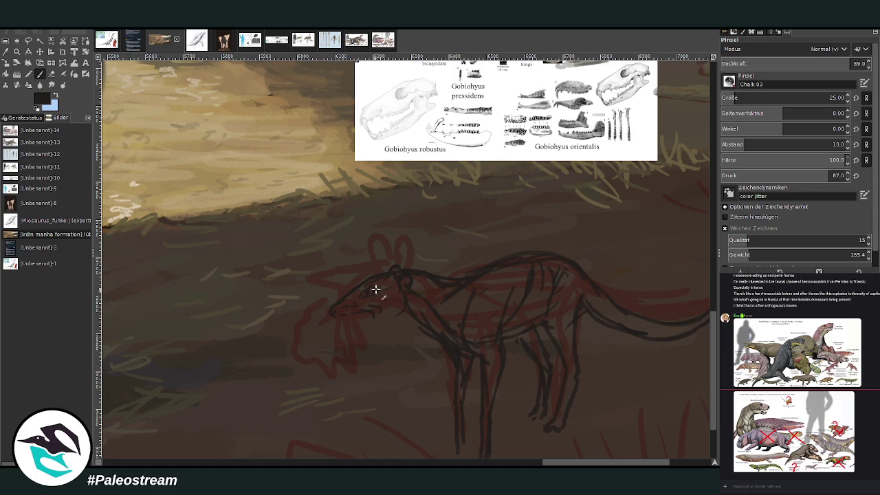
mouse_move(361, 310)
mouse_down()
mouse_move(389, 309)
mouse_move(406, 296)
mouse_up()
drag(333, 303, 354, 291)
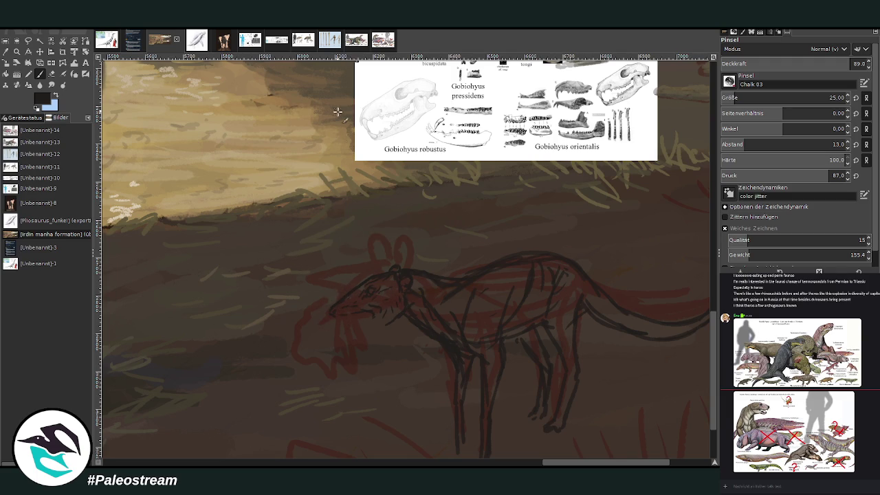
Step: Erase stray lines along the back and return to the Paintbrush
click(52, 74)
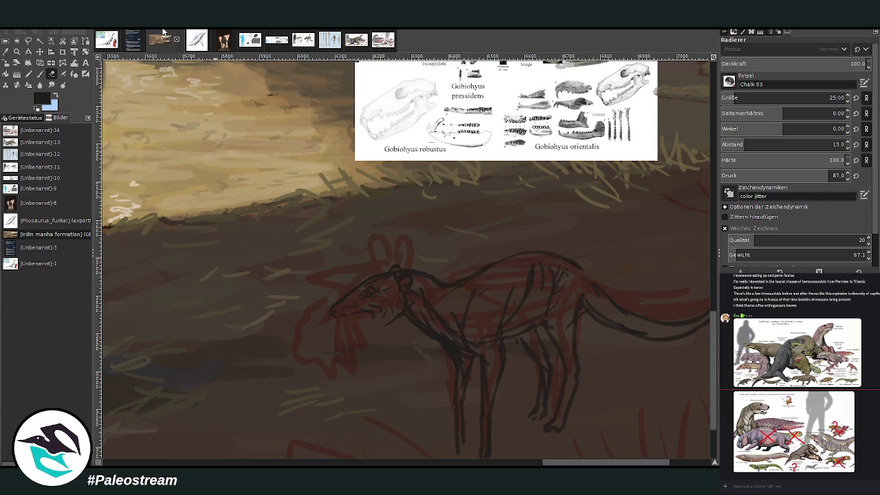
click(40, 74)
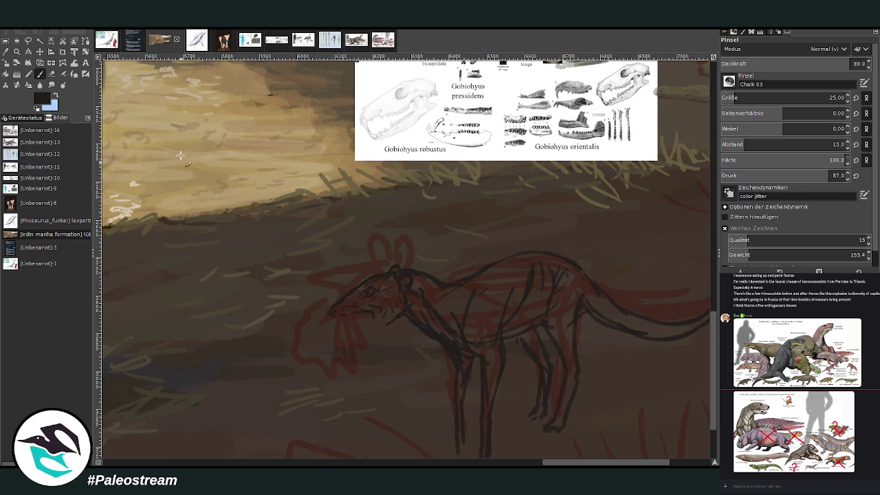
scroll(708, 316, up, 2)
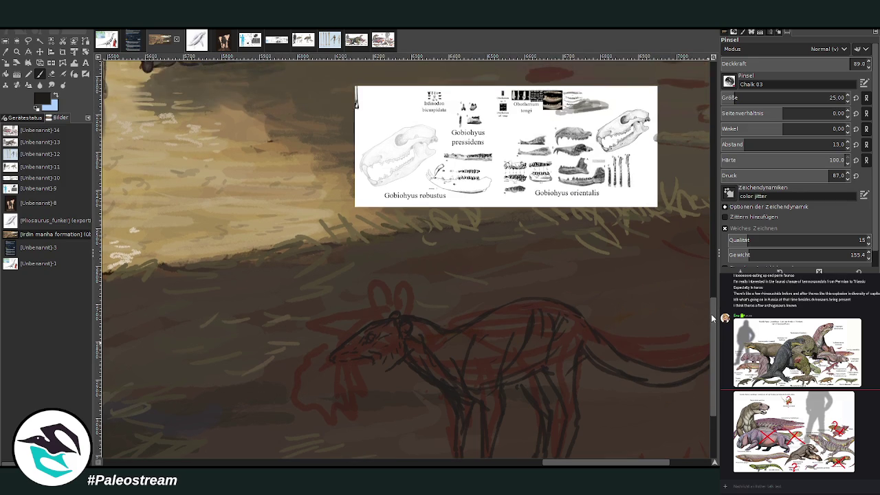
Step: Show the fossil reference sheet scrolled left to the Eogrus and Gobiohyus figures
scroll(695, 288, down, 1)
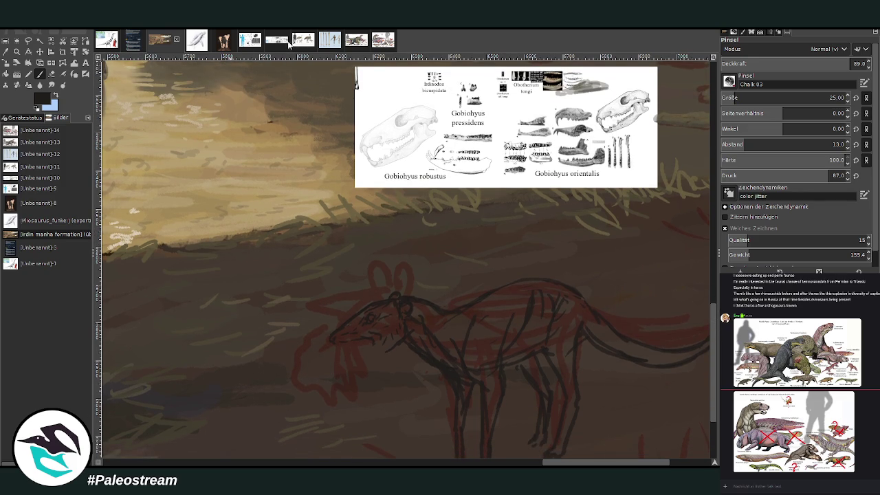
click(251, 40)
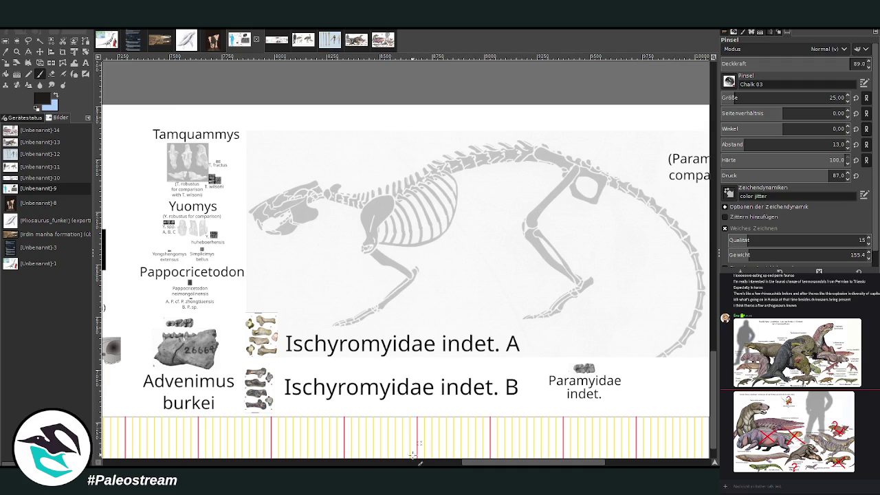
scroll(418, 447, left, 2)
scroll(418, 447, left, 5)
scroll(417, 447, left, 3)
scroll(418, 447, left, 2)
scroll(405, 262, left, 3)
scroll(405, 262, left, 3)
scroll(406, 262, right, 2)
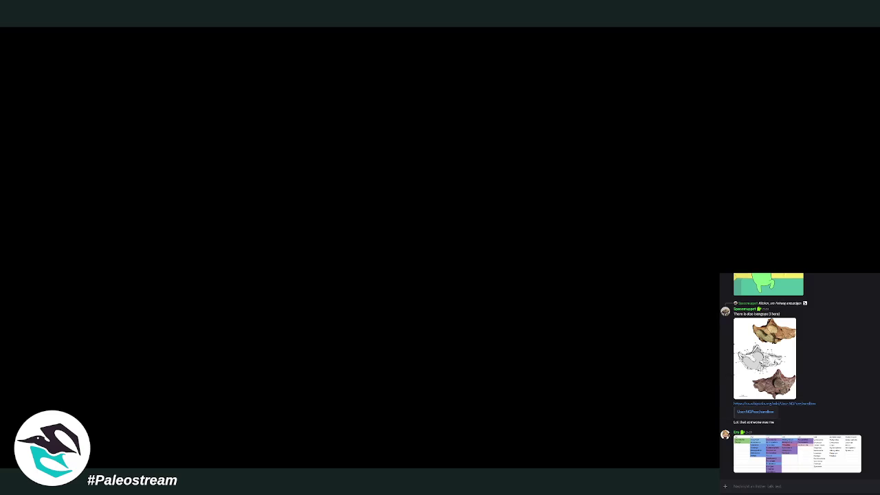
right_click(733, 413)
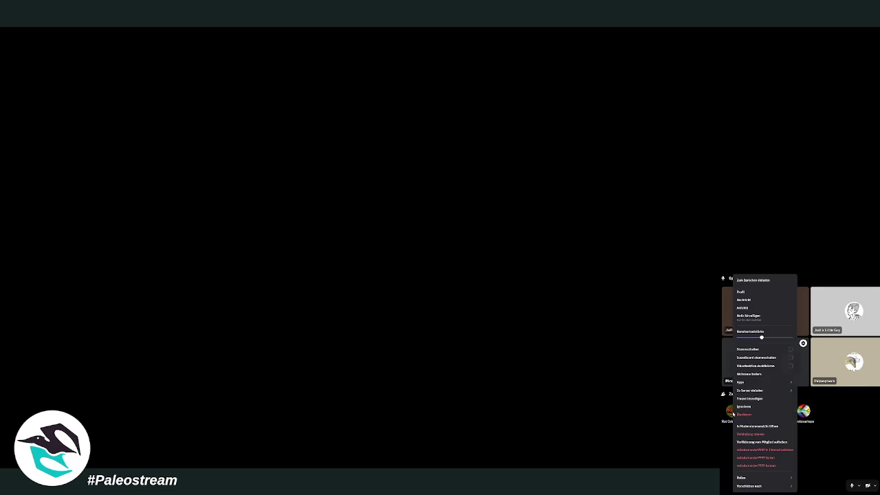
click(760, 281)
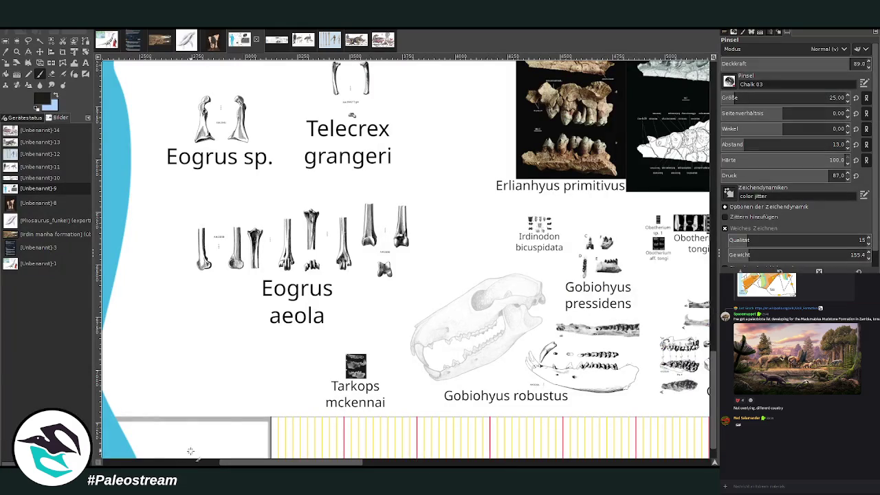
Step: On the painting, sketch a bird hanging below the mammal's jaw with a drooping wing tip
click(160, 40)
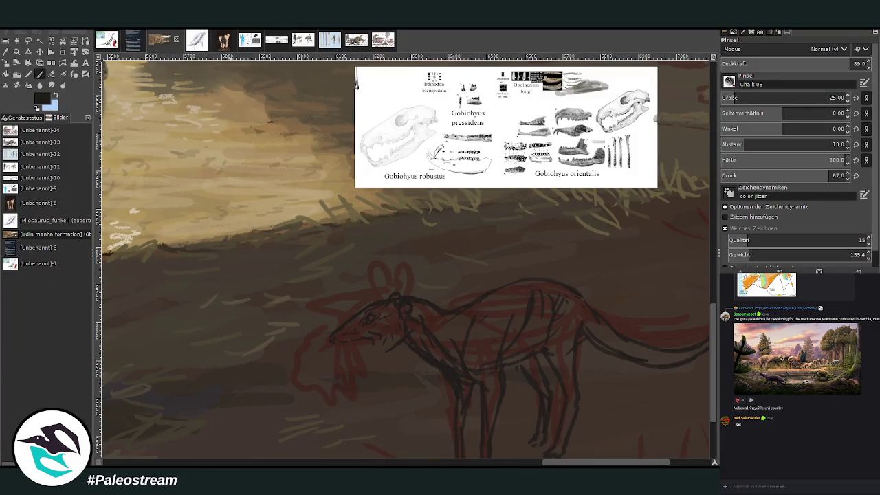
click(62, 74)
scroll(714, 323, down, 3)
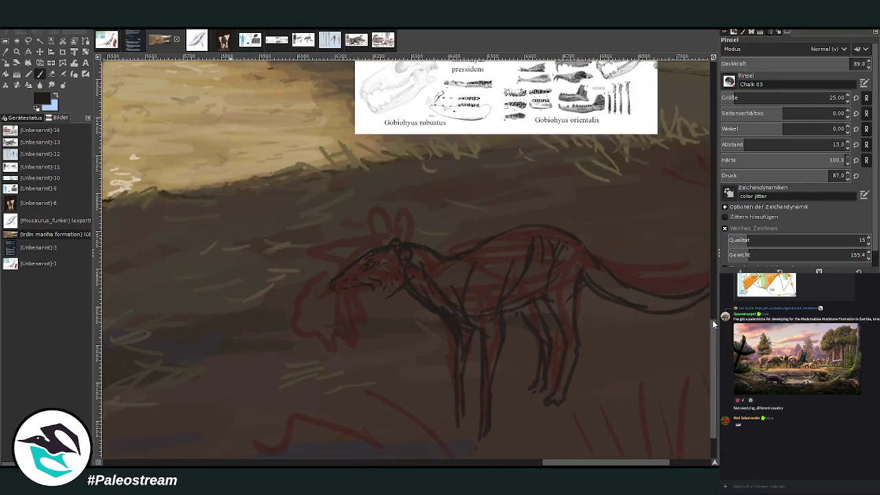
drag(375, 287, 378, 318)
mouse_move(330, 296)
mouse_down()
mouse_move(305, 313)
mouse_move(310, 339)
mouse_move(335, 360)
mouse_up()
drag(375, 305, 376, 335)
drag(380, 303, 390, 338)
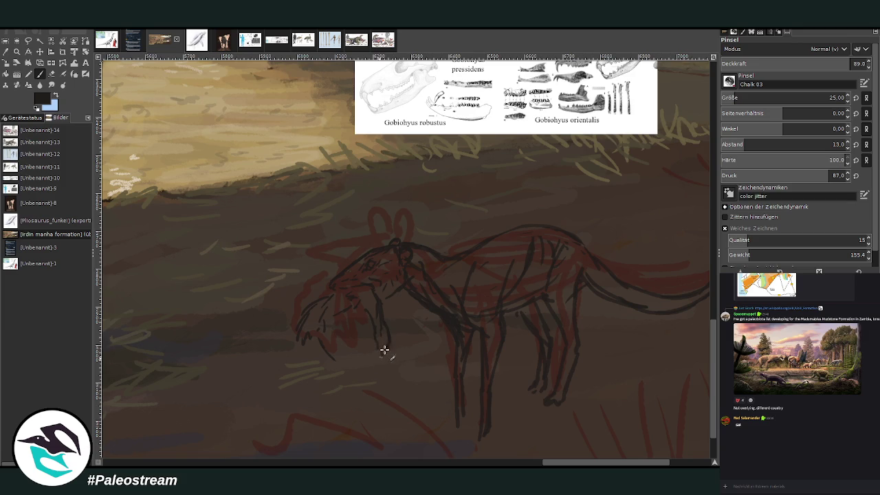
mouse_move(377, 360)
mouse_down()
mouse_move(379, 349)
mouse_move(379, 363)
mouse_up()
drag(376, 332, 380, 358)
Step: Add a second hanging wing, the bird's outline and its dangling feet
drag(318, 338, 339, 374)
mouse_move(321, 305)
mouse_down()
mouse_move(294, 370)
mouse_move(317, 337)
mouse_move(338, 373)
mouse_up()
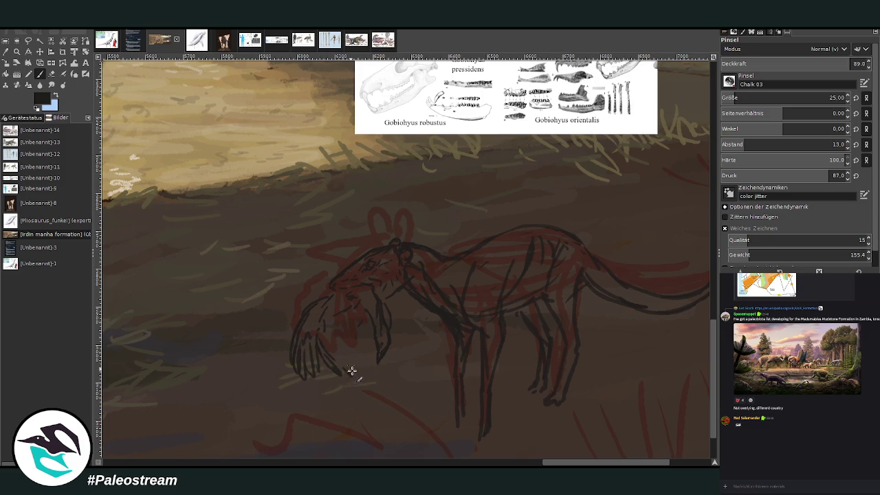
drag(343, 372, 355, 400)
mouse_move(375, 363)
mouse_down()
mouse_move(385, 387)
mouse_move(360, 430)
mouse_up()
mouse_move(349, 398)
mouse_down()
mouse_move(356, 432)
mouse_move(357, 416)
mouse_move(385, 389)
mouse_up()
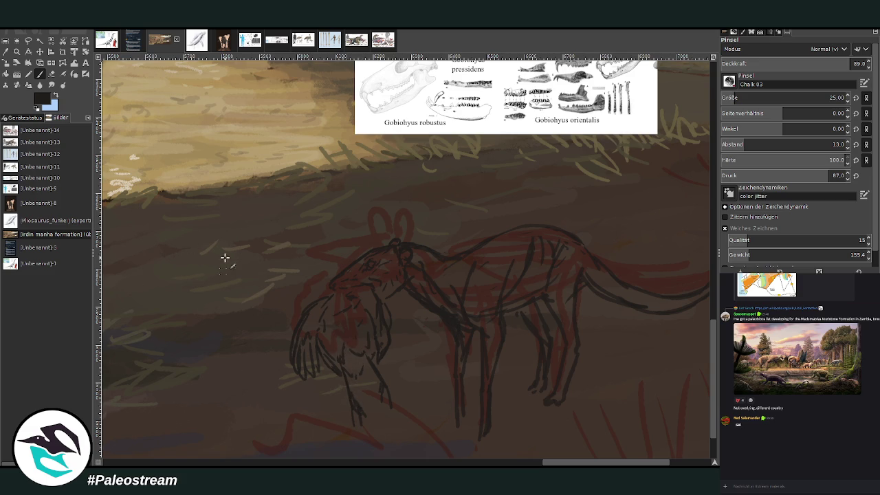
Step: Erase stray strokes around the mammal's leg and redraw the front leg and foot
click(50, 74)
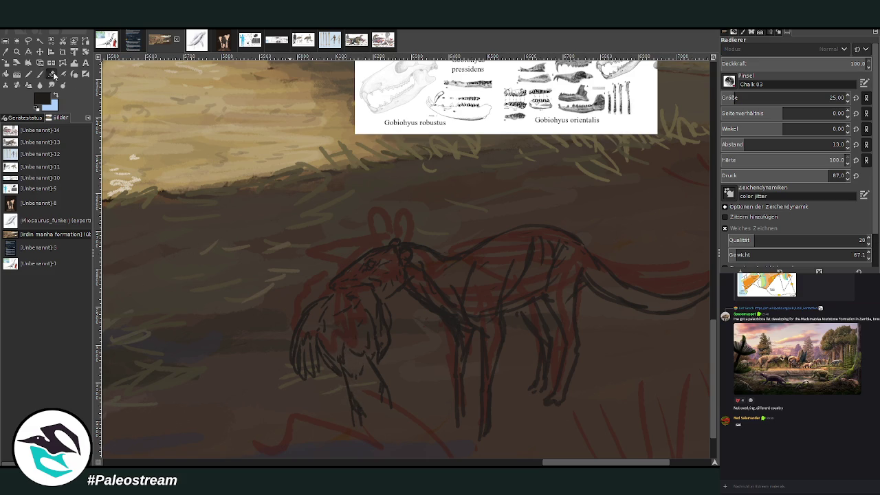
mouse_move(464, 374)
mouse_down()
mouse_move(458, 365)
mouse_move(460, 391)
mouse_move(468, 342)
mouse_up()
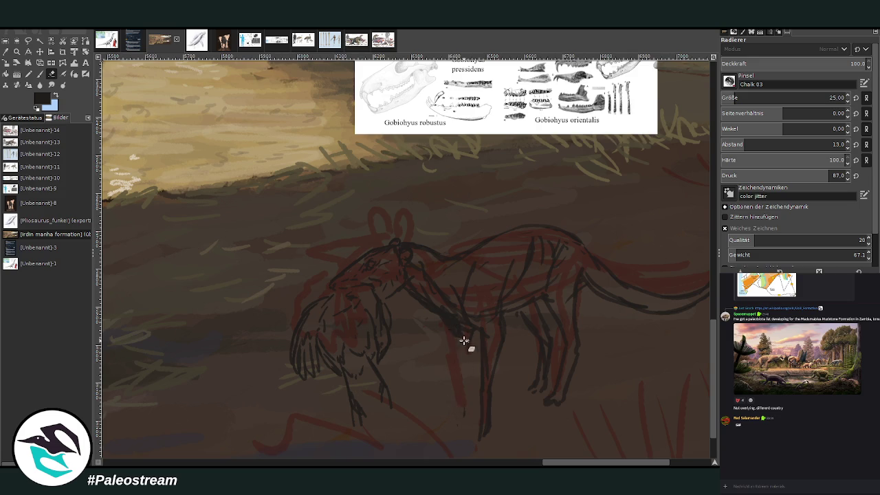
click(39, 74)
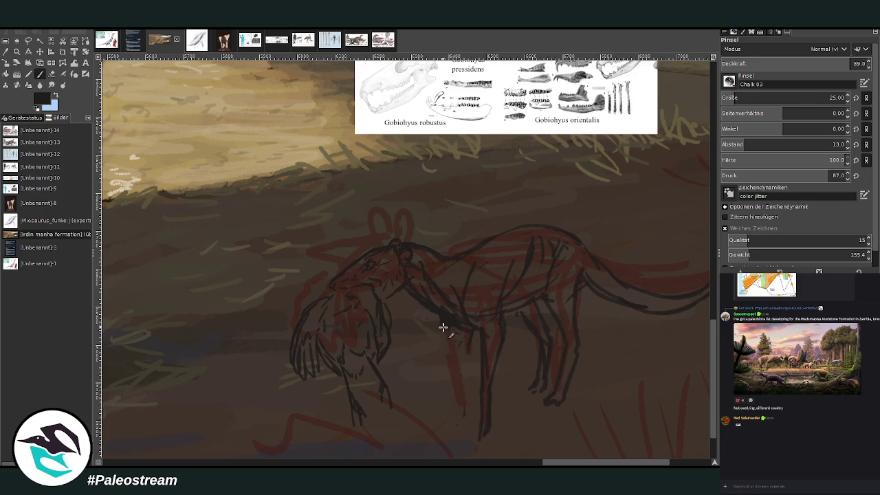
mouse_move(445, 349)
mouse_down()
mouse_move(406, 421)
mouse_move(436, 357)
mouse_up()
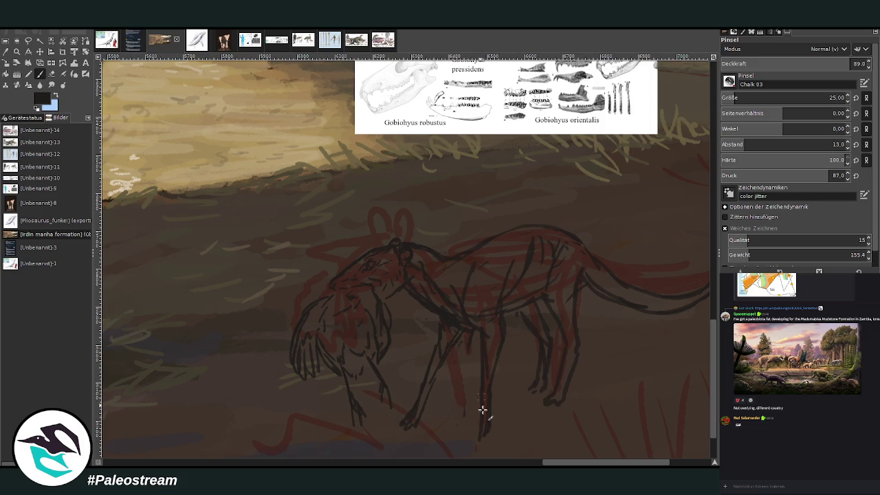
mouse_move(477, 431)
mouse_down()
mouse_move(487, 433)
mouse_move(478, 426)
mouse_up()
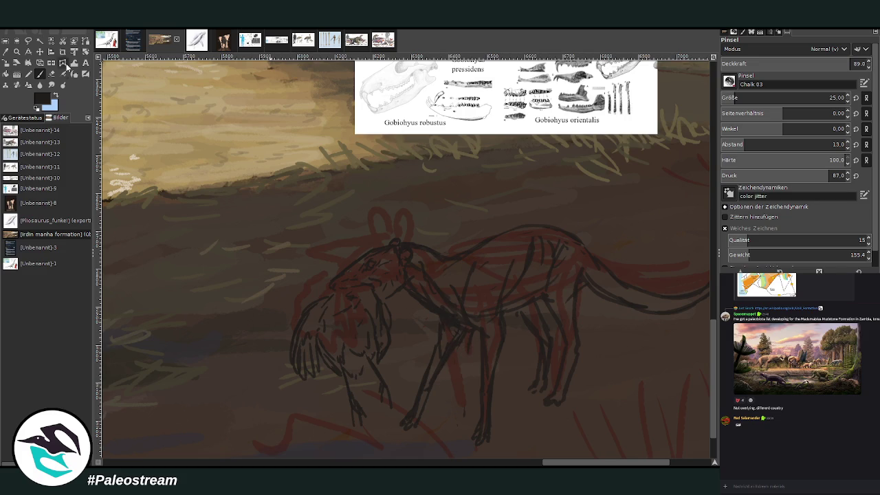
click(51, 74)
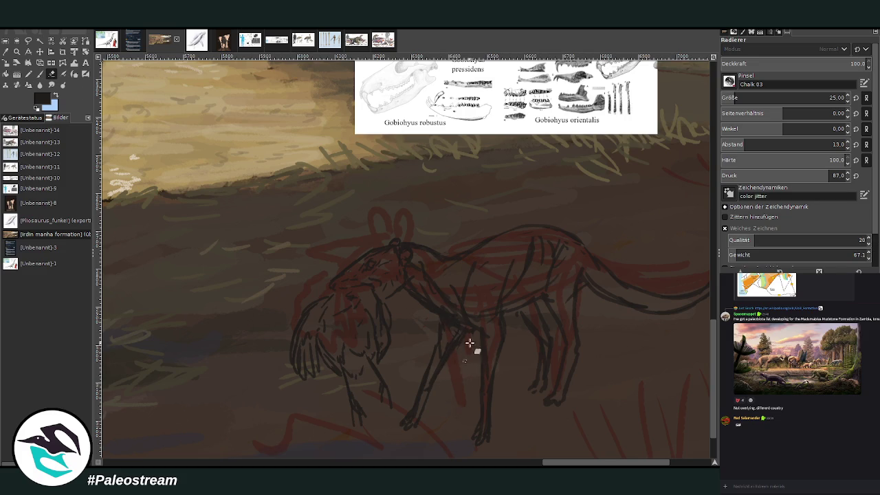
click(40, 73)
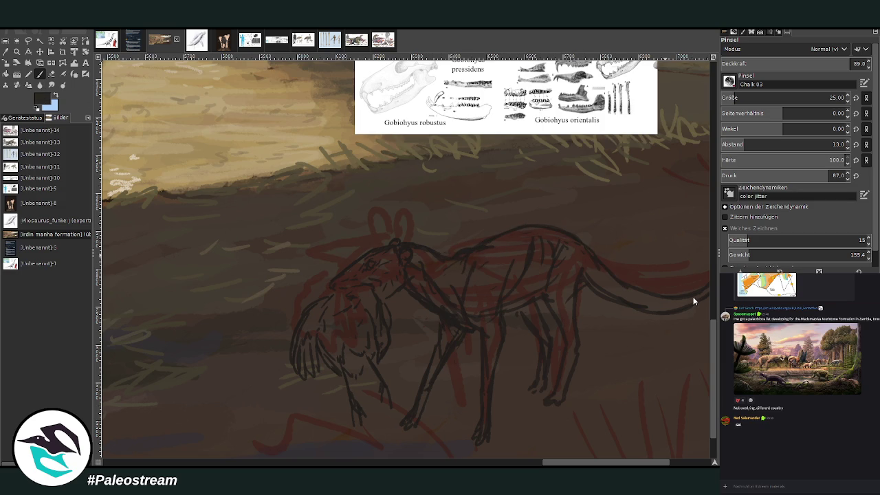
Step: Set brush opacity to about 96.2 and block in the bird's body in dark paint
drag(838, 60, 851, 60)
mouse_move(320, 306)
mouse_down()
mouse_move(305, 315)
mouse_move(314, 307)
mouse_move(315, 331)
mouse_move(308, 316)
mouse_up()
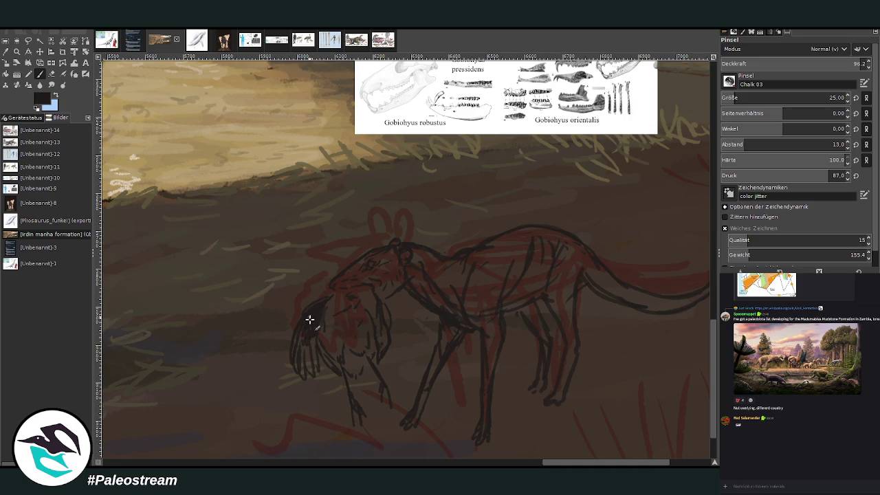
mouse_move(368, 326)
mouse_down()
mouse_move(358, 344)
mouse_move(356, 309)
mouse_move(337, 340)
mouse_move(365, 337)
mouse_move(362, 346)
mouse_move(353, 304)
mouse_move(330, 315)
mouse_move(350, 302)
mouse_move(328, 332)
mouse_move(363, 356)
mouse_up()
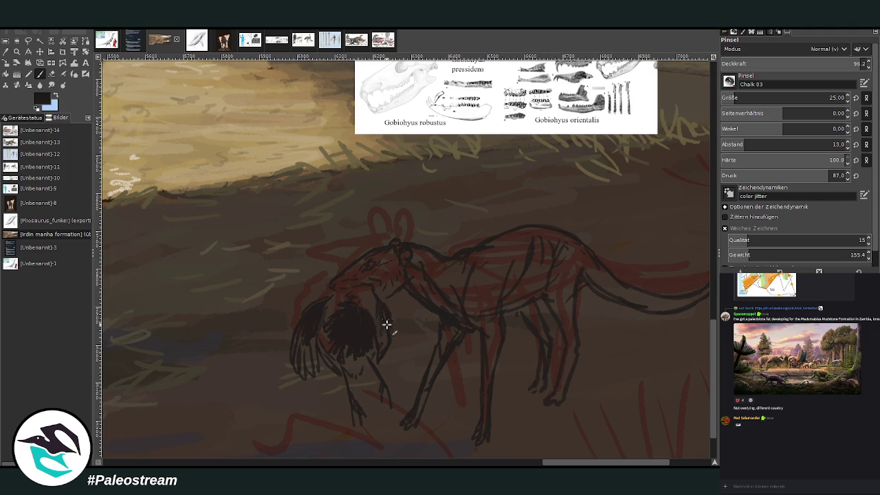
Step: Extend the bird's dark fill and shade the muzzle over it in pinkish brown, then darken it
drag(334, 309, 319, 326)
ctrl+click(693, 299)
ctrl+click(711, 255)
mouse_move(352, 302)
mouse_down()
mouse_move(351, 290)
mouse_move(383, 323)
mouse_move(368, 297)
mouse_move(356, 295)
mouse_move(395, 344)
mouse_move(350, 299)
mouse_move(328, 305)
mouse_up()
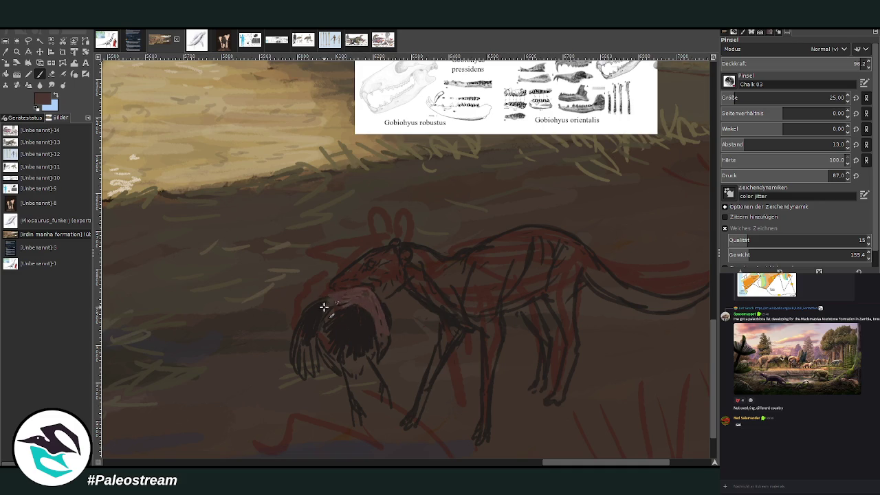
ctrl+click(704, 294)
mouse_move(350, 305)
mouse_down()
mouse_move(376, 323)
mouse_move(353, 305)
mouse_move(321, 323)
mouse_up()
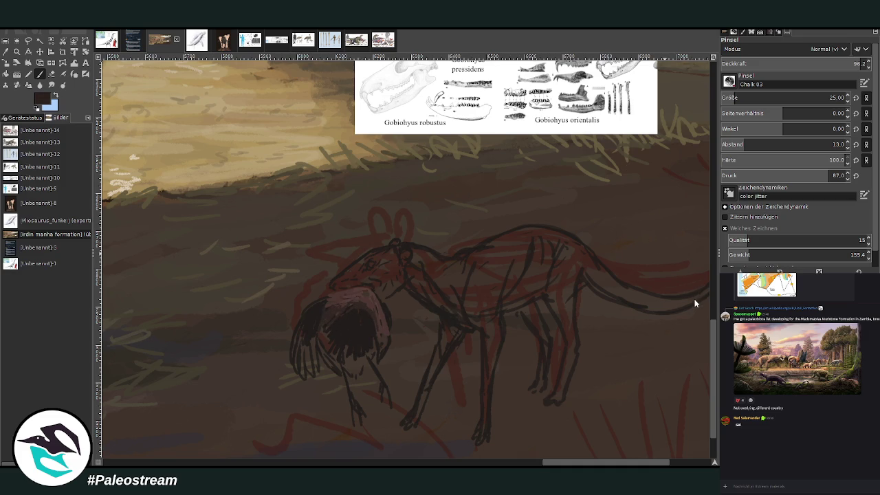
mouse_move(299, 351)
mouse_down()
mouse_move(304, 330)
mouse_move(305, 379)
mouse_move(315, 354)
mouse_up()
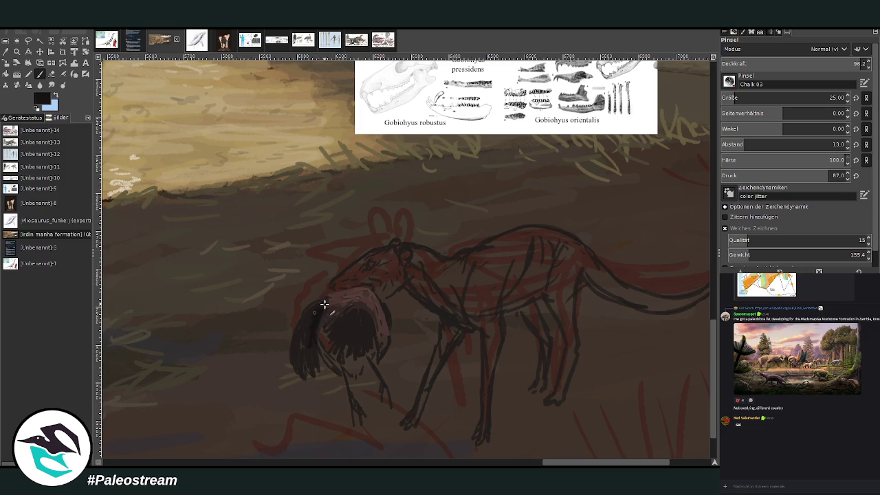
Step: Lower opacity to about 75.4, add faint marks on the bird's side and redraw the front leg
drag(787, 64, 794, 50)
drag(319, 313, 312, 350)
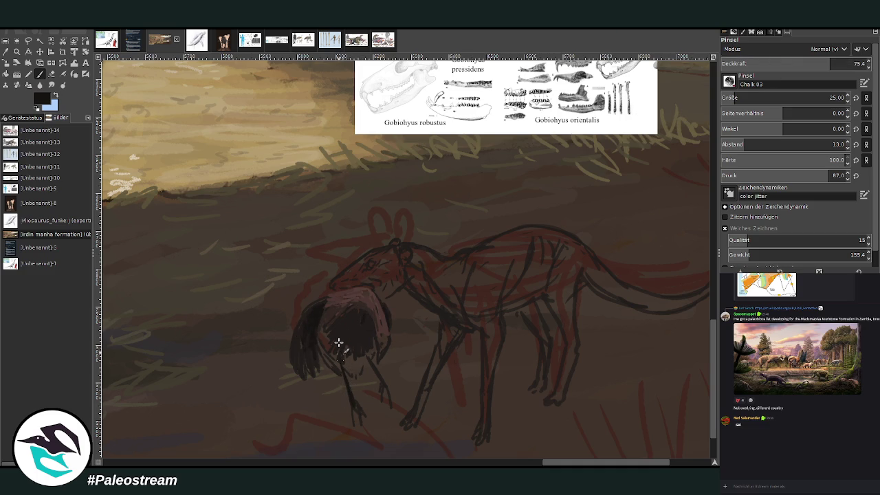
mouse_move(374, 376)
mouse_down()
mouse_move(387, 399)
mouse_move(361, 421)
mouse_move(340, 354)
mouse_up()
mouse_move(379, 365)
mouse_down()
mouse_move(383, 403)
mouse_move(375, 361)
mouse_move(339, 310)
mouse_up()
ctrl+click(678, 300)
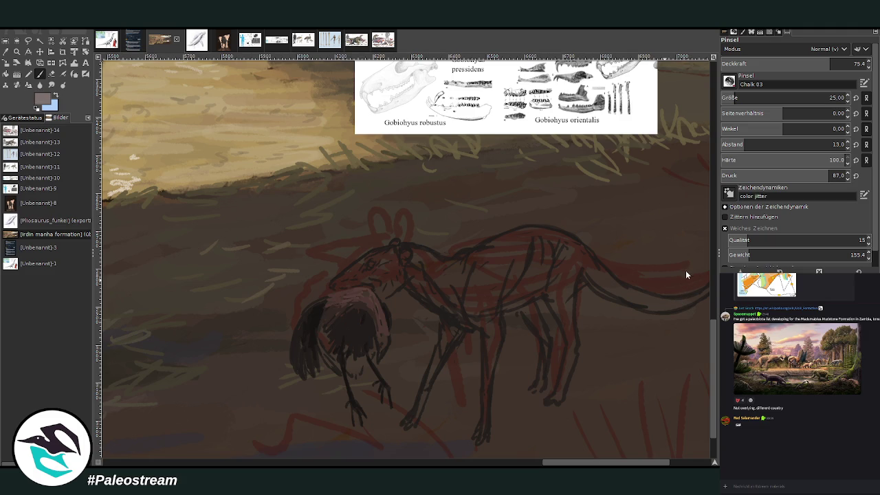
Step: Paint a dull grey chest on the bird with dark barring across chest and neck, undoing the last stroke
ctrl+click(684, 274)
mouse_move(360, 363)
mouse_down()
mouse_move(350, 354)
mouse_move(356, 380)
mouse_move(357, 360)
mouse_move(344, 349)
mouse_move(355, 356)
mouse_move(367, 340)
mouse_move(365, 362)
mouse_move(330, 352)
mouse_move(326, 337)
mouse_move(334, 357)
mouse_move(340, 333)
mouse_move(357, 344)
mouse_move(350, 324)
mouse_up()
ctrl+click(684, 290)
ctrl+click(688, 283)
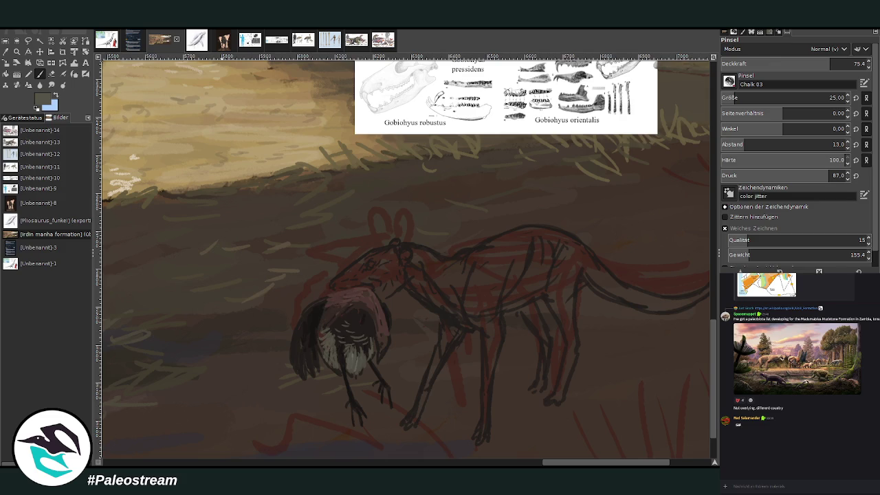
mouse_move(369, 334)
mouse_down()
mouse_move(338, 338)
mouse_move(345, 307)
mouse_up()
drag(329, 318, 342, 312)
mouse_move(326, 327)
mouse_down()
mouse_move(327, 312)
mouse_move(343, 331)
mouse_up()
key(ctrl+z)
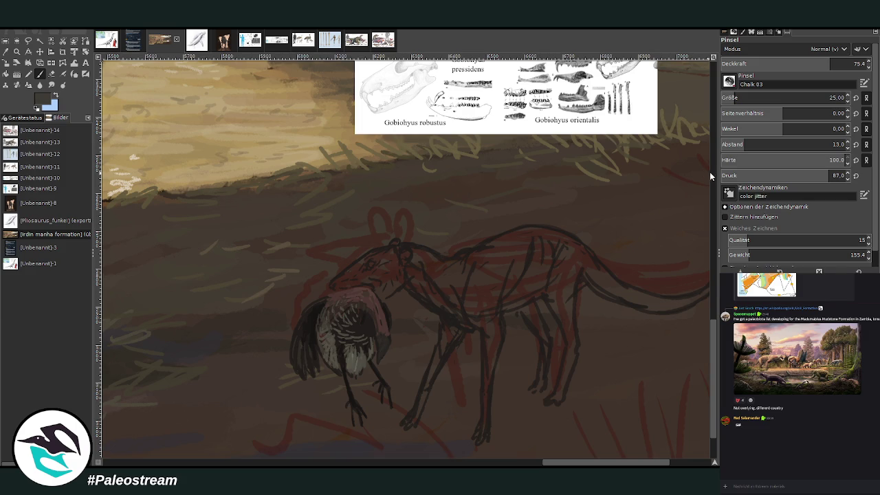
Step: Check the Gobiohyus reference sheet, then hatch dark strokes across the bird's upper body
click(248, 42)
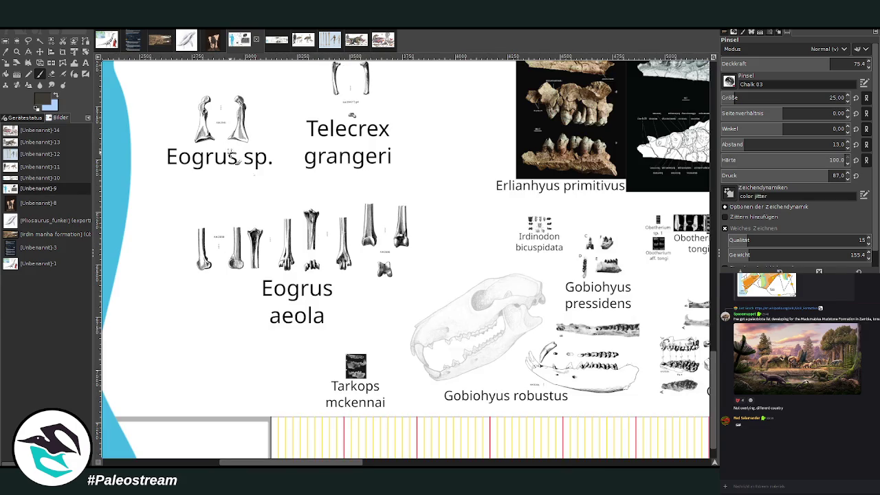
drag(288, 464, 351, 464)
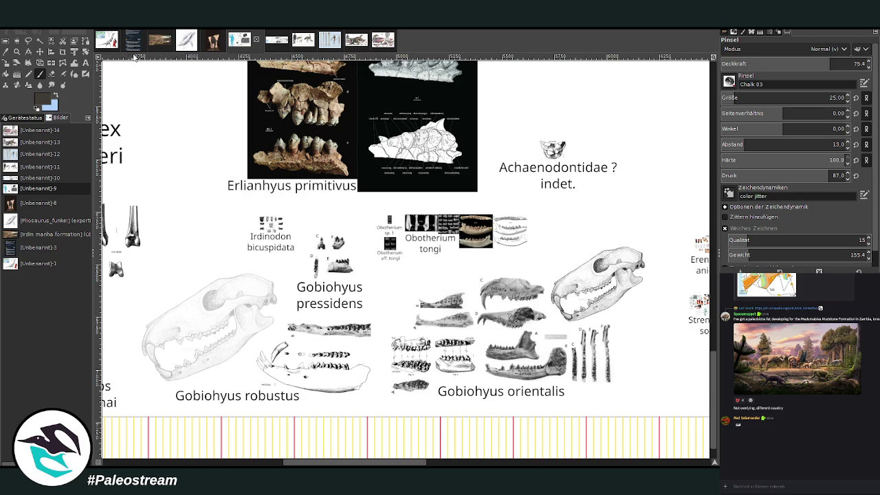
click(157, 46)
click(38, 74)
drag(353, 310, 320, 312)
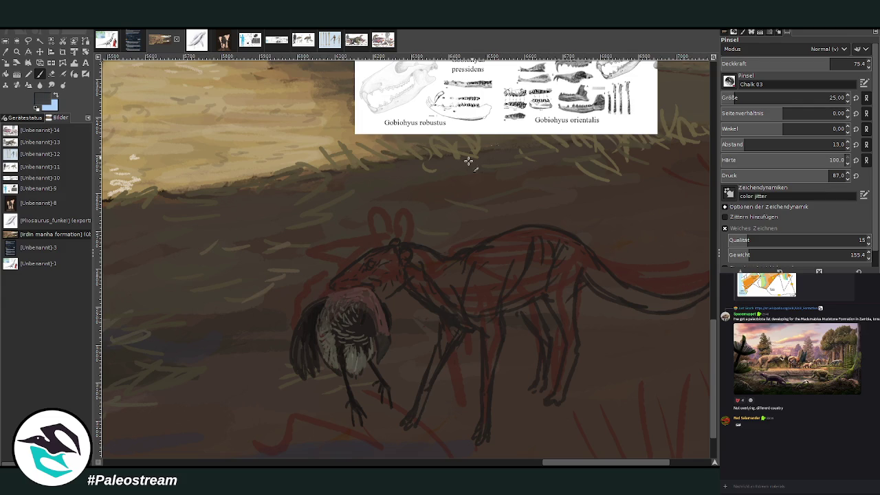
Step: Add dark feather strokes along the bird's back, wing and right side
drag(342, 304, 319, 313)
drag(295, 352, 300, 334)
mouse_move(383, 344)
mouse_down()
mouse_move(385, 307)
mouse_move(349, 295)
mouse_move(326, 309)
mouse_move(330, 296)
mouse_up()
Step: Choose a near-black colour and dab dark grass around the bird's feet
ctrl+click(681, 299)
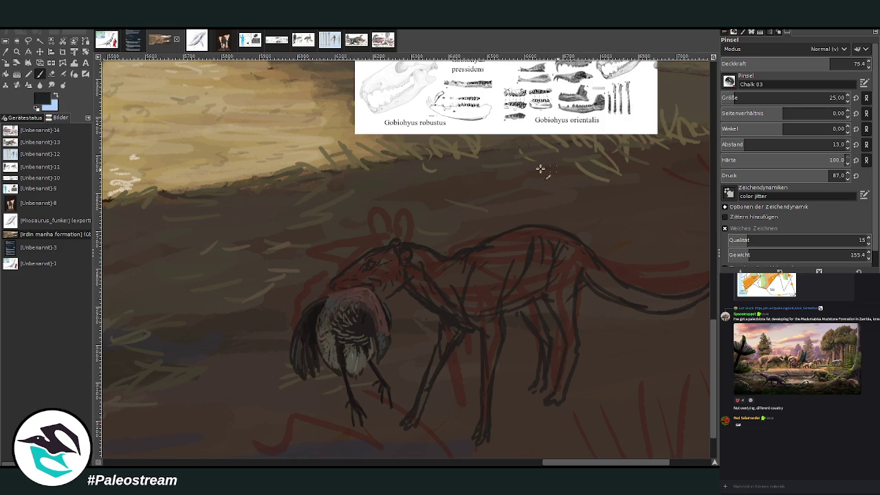
ctrl+click(684, 296)
ctrl+click(687, 302)
drag(317, 413, 306, 421)
drag(264, 387, 292, 382)
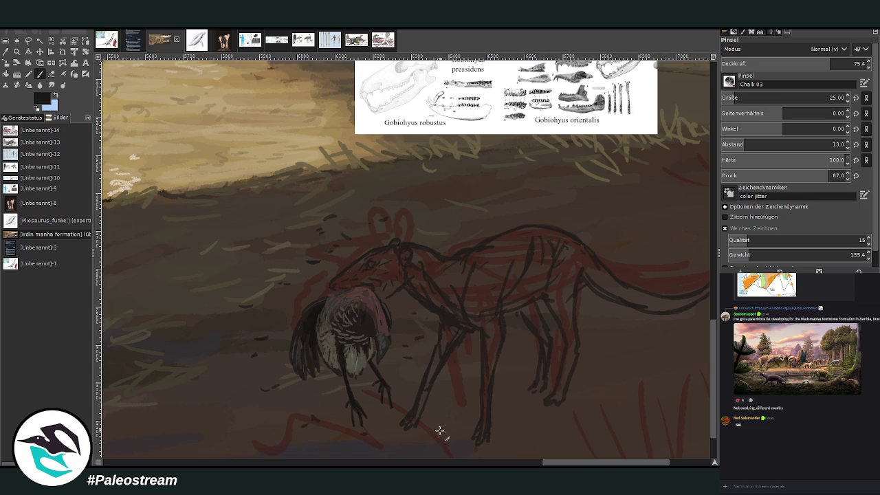
Step: Sample a dark brown from the painting with the Color Picker
scroll(577, 451, right, 2)
key(o)
click(438, 271)
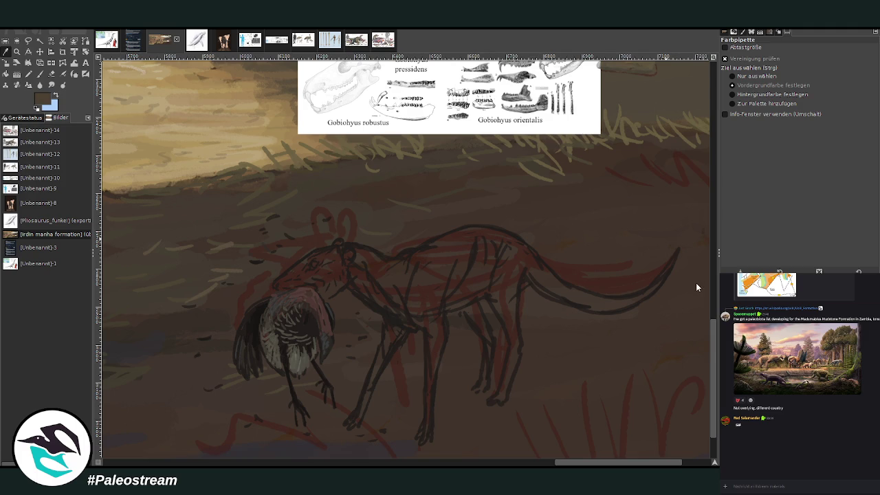
Step: Paint pale beige chalk over the mammal's shoulder, front leg, hind leg, tail and reddish hip
key(p)
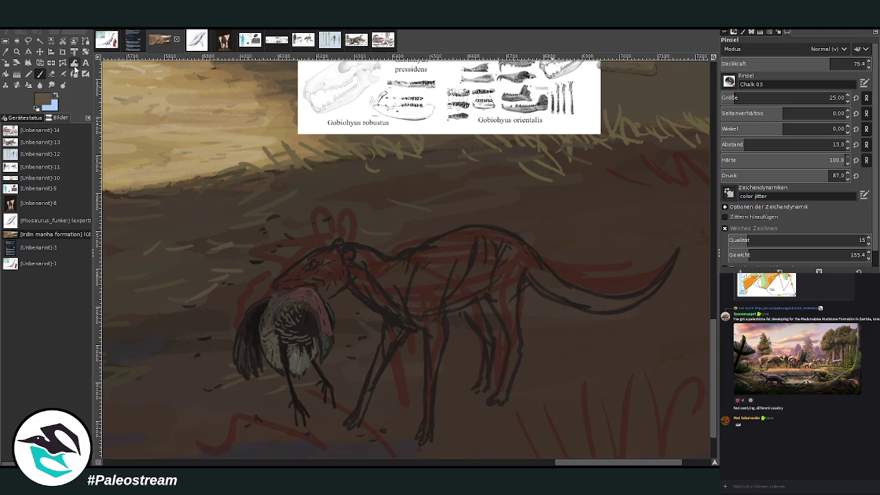
mouse_move(414, 253)
mouse_down()
mouse_move(401, 291)
mouse_move(408, 253)
mouse_move(411, 272)
mouse_move(469, 232)
mouse_move(534, 257)
mouse_move(483, 231)
mouse_move(512, 241)
mouse_move(438, 242)
mouse_move(383, 279)
mouse_move(427, 273)
mouse_up()
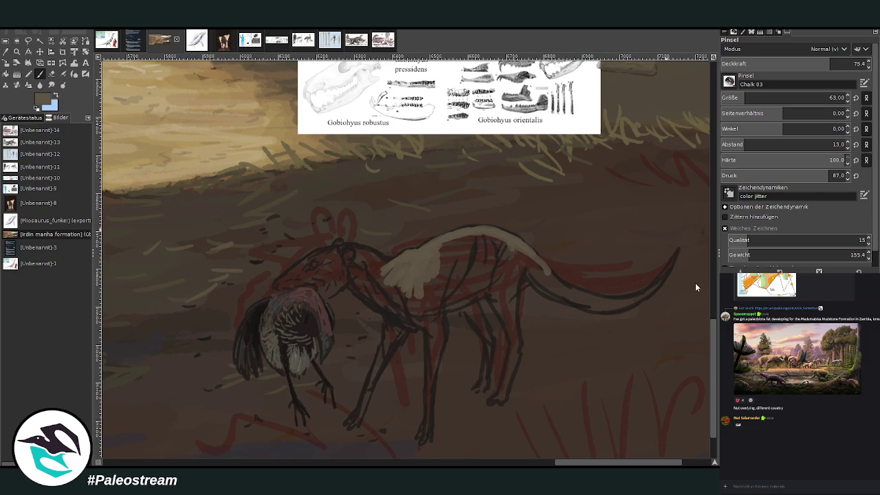
mouse_move(448, 256)
mouse_down()
mouse_move(451, 240)
mouse_move(417, 308)
mouse_move(435, 328)
mouse_move(436, 360)
mouse_move(435, 251)
mouse_move(455, 245)
mouse_move(409, 292)
mouse_move(388, 298)
mouse_move(401, 314)
mouse_move(385, 298)
mouse_move(461, 274)
mouse_move(482, 246)
mouse_move(507, 255)
mouse_move(507, 285)
mouse_up()
mouse_move(514, 347)
mouse_down()
mouse_move(515, 364)
mouse_move(513, 340)
mouse_up()
drag(573, 465, 588, 465)
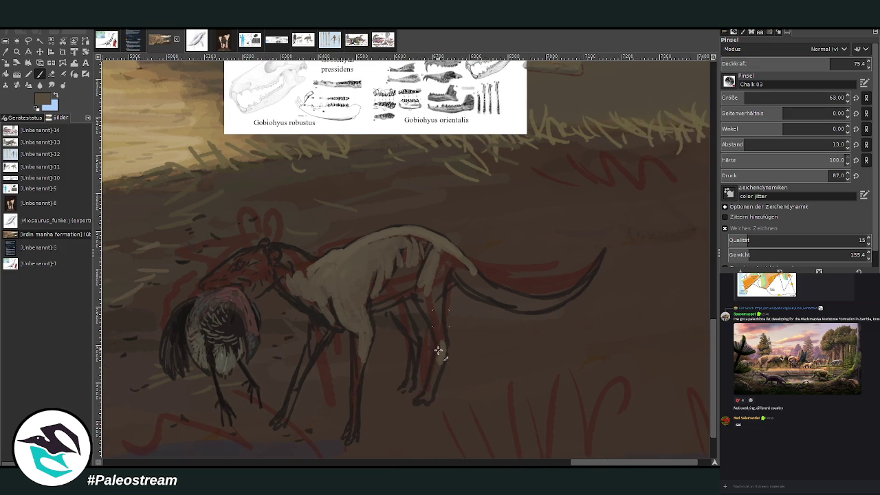
mouse_move(445, 342)
mouse_down()
mouse_move(429, 305)
mouse_move(442, 319)
mouse_move(441, 277)
mouse_up()
mouse_move(602, 251)
mouse_down()
mouse_move(568, 295)
mouse_move(529, 300)
mouse_move(473, 273)
mouse_up()
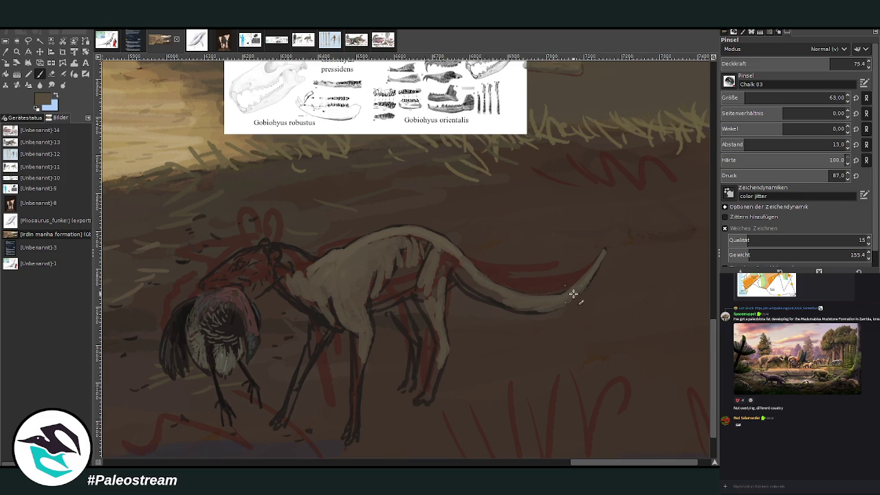
mouse_move(545, 307)
mouse_down()
mouse_move(485, 292)
mouse_move(452, 264)
mouse_up()
drag(481, 296, 456, 270)
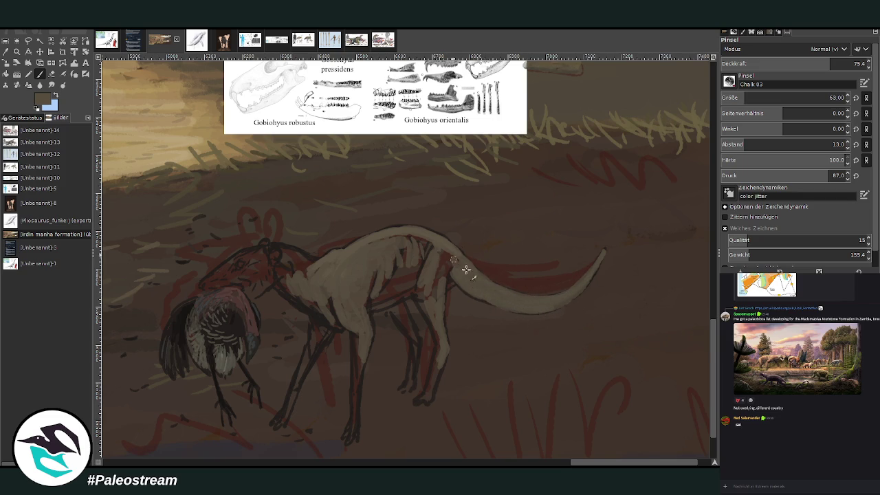
mouse_move(452, 268)
mouse_down()
mouse_move(449, 261)
mouse_move(445, 279)
mouse_move(442, 260)
mouse_up()
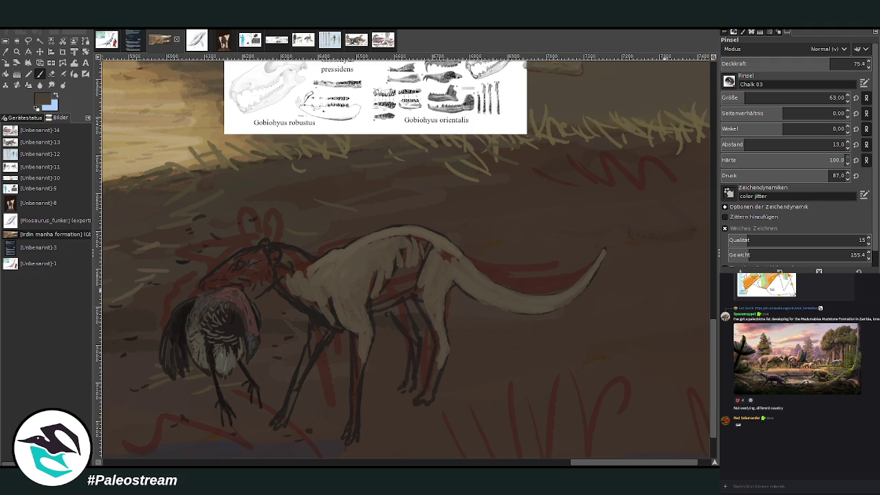
Step: Shade the upper tail, hip and belly darker at 54.9 opacity, then lighten the lower hind leg
mouse_move(465, 291)
mouse_down()
mouse_move(519, 308)
mouse_move(552, 301)
mouse_up()
click(800, 63)
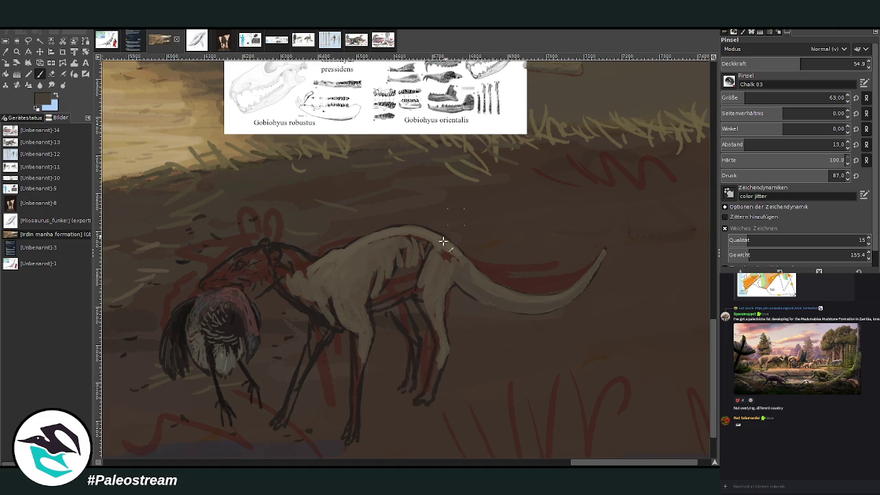
mouse_move(404, 283)
mouse_down()
mouse_move(388, 295)
mouse_move(412, 282)
mouse_move(401, 263)
mouse_move(373, 306)
mouse_move(397, 253)
mouse_move(427, 238)
mouse_move(428, 304)
mouse_move(418, 292)
mouse_move(430, 262)
mouse_move(446, 252)
mouse_move(433, 304)
mouse_up()
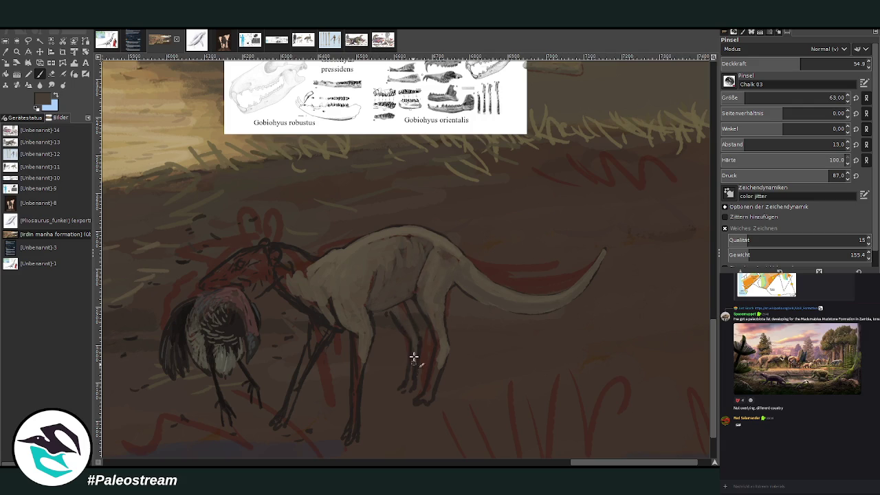
mouse_move(419, 338)
mouse_down()
mouse_move(423, 399)
mouse_move(431, 392)
mouse_move(433, 327)
mouse_up()
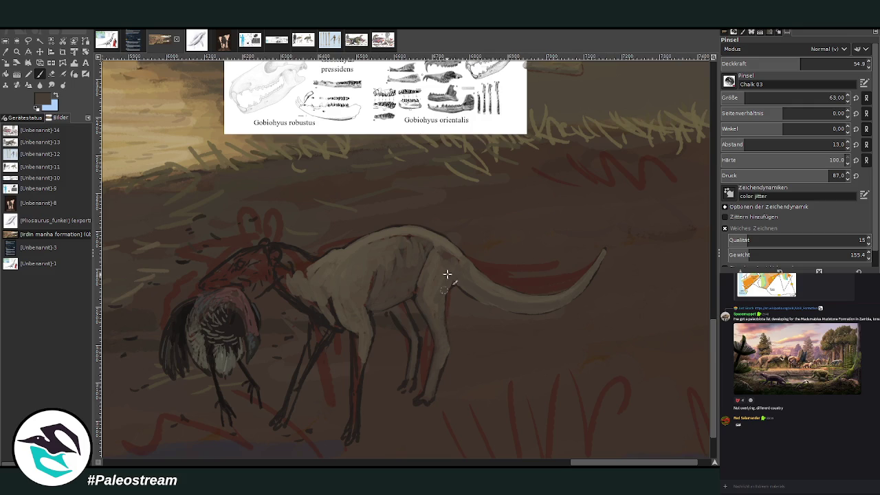
drag(797, 64, 822, 64)
Step: At opacity 69.7 and size 38, paint the tail's lower edge, snout and head pale
drag(757, 98, 736, 99)
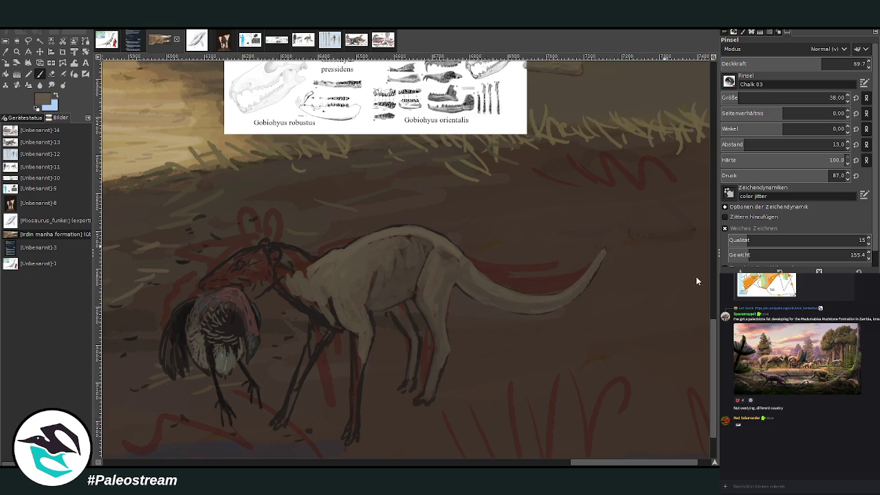
drag(603, 252, 566, 294)
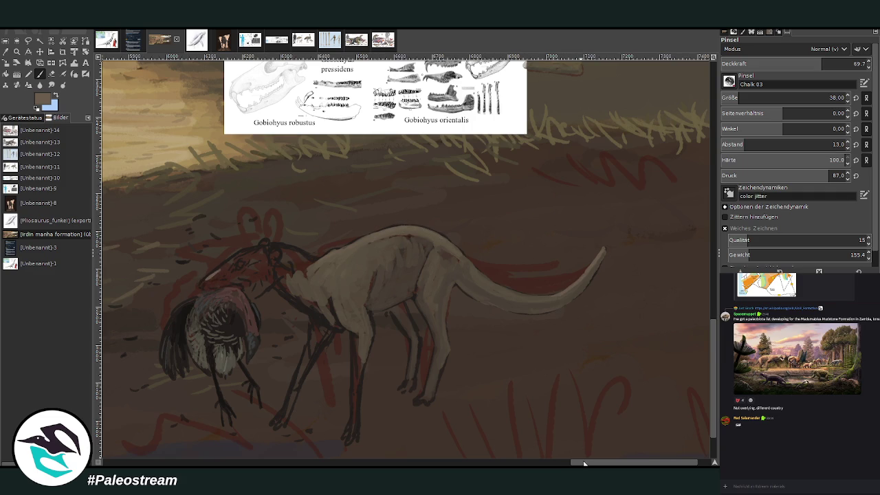
drag(584, 463, 548, 463)
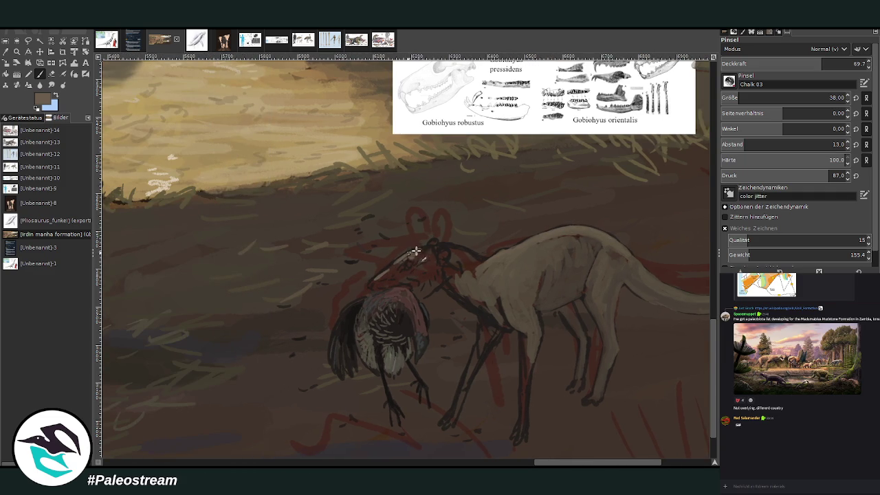
drag(378, 279, 401, 253)
mouse_move(402, 263)
mouse_down()
mouse_move(436, 251)
mouse_move(426, 246)
mouse_move(474, 255)
mouse_up()
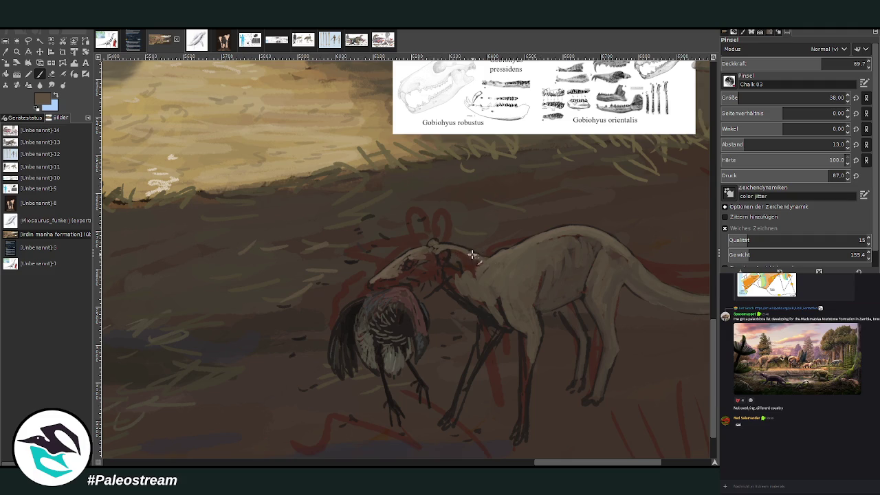
Step: Shade dark brown around the jaws and bird's neck, then repaint the near front leg lighter
ctrl+click(700, 285)
mouse_move(466, 245)
mouse_down()
mouse_move(448, 257)
mouse_move(472, 268)
mouse_move(463, 252)
mouse_move(448, 285)
mouse_move(462, 276)
mouse_up()
ctrl+click(660, 232)
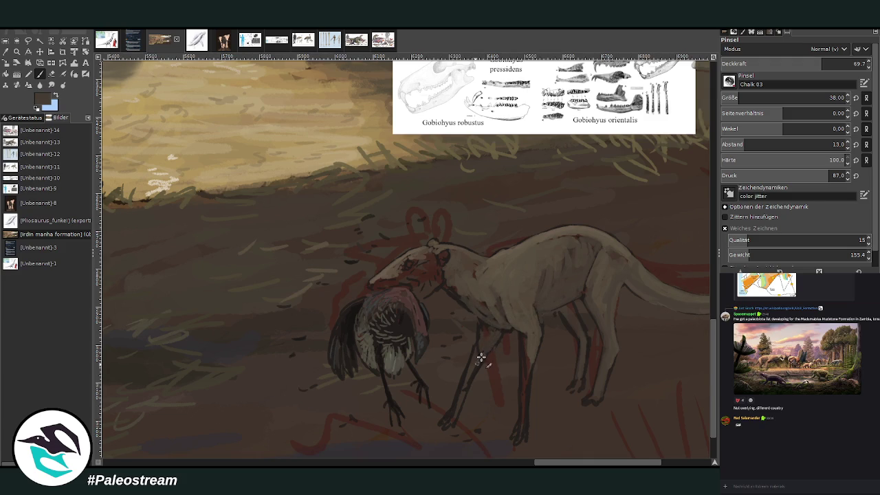
drag(474, 397, 447, 417)
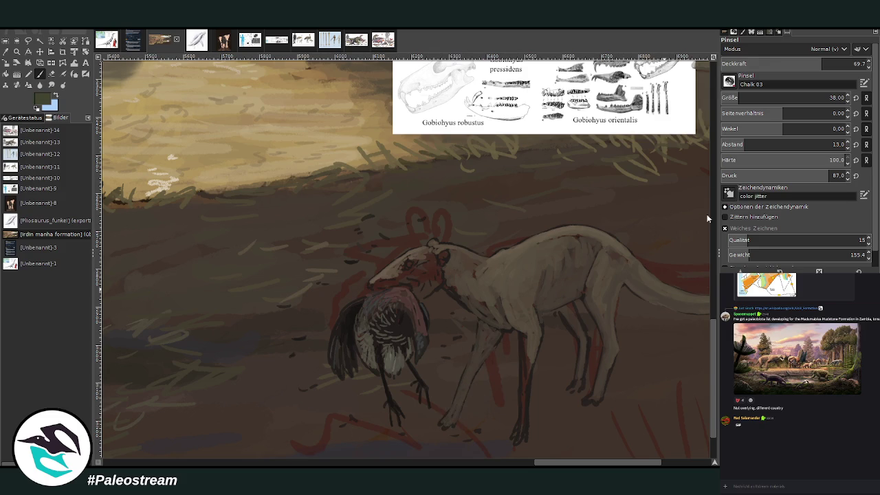
Step: Sample a brown from the painting with the Color Picker and set the brush to size 30
click(757, 97)
click(6, 52)
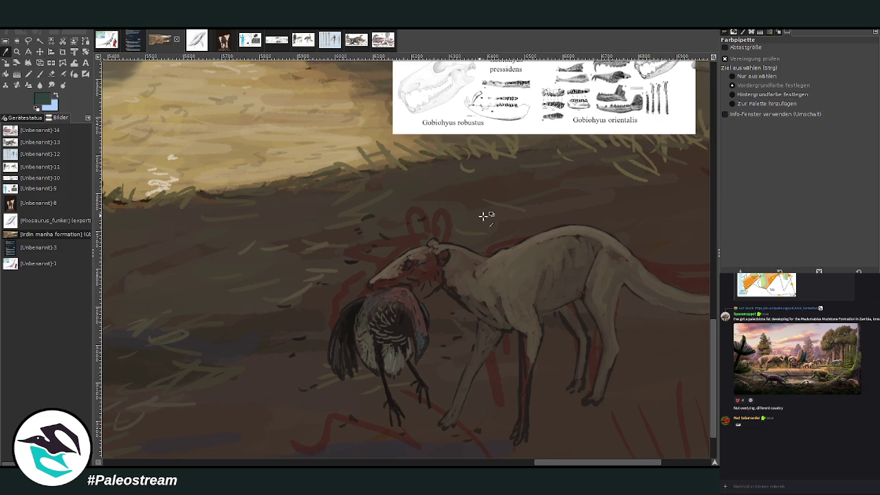
click(491, 272)
key(p)
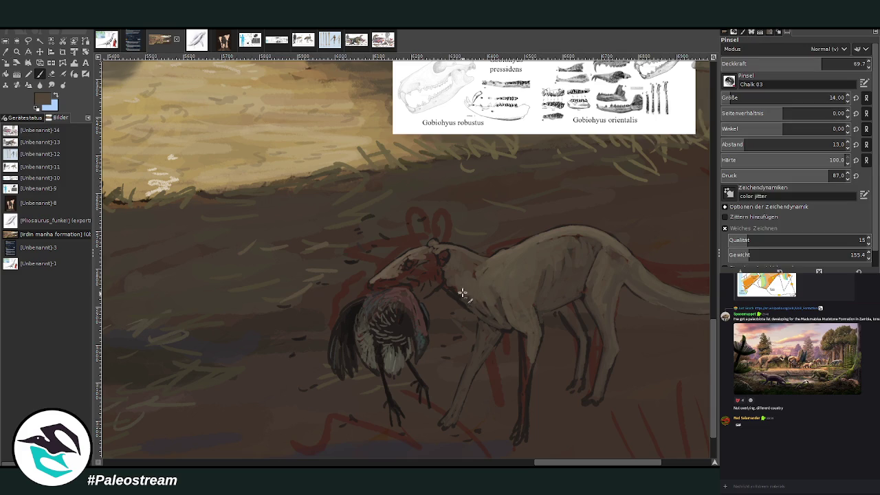
click(736, 98)
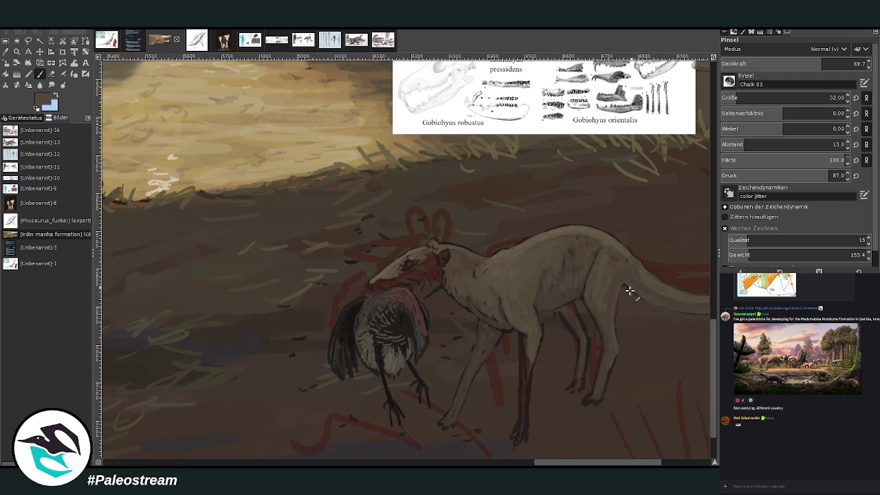
key(bracketleft)
key(bracketleft)
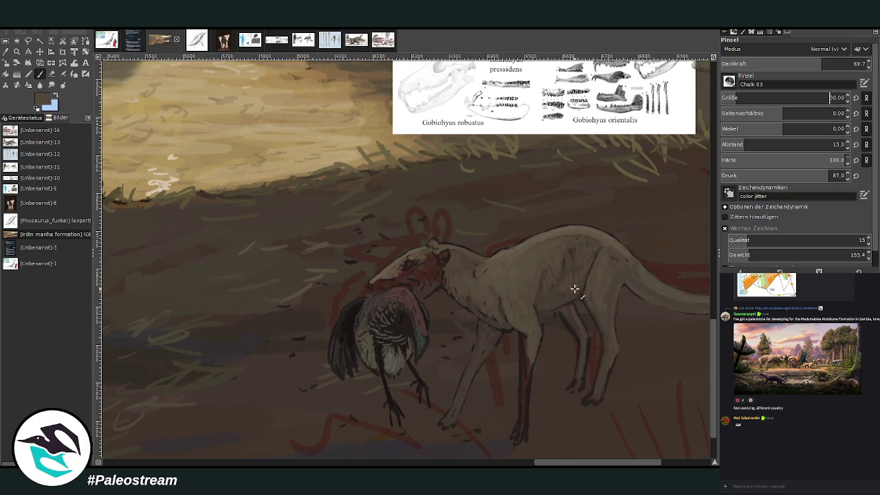
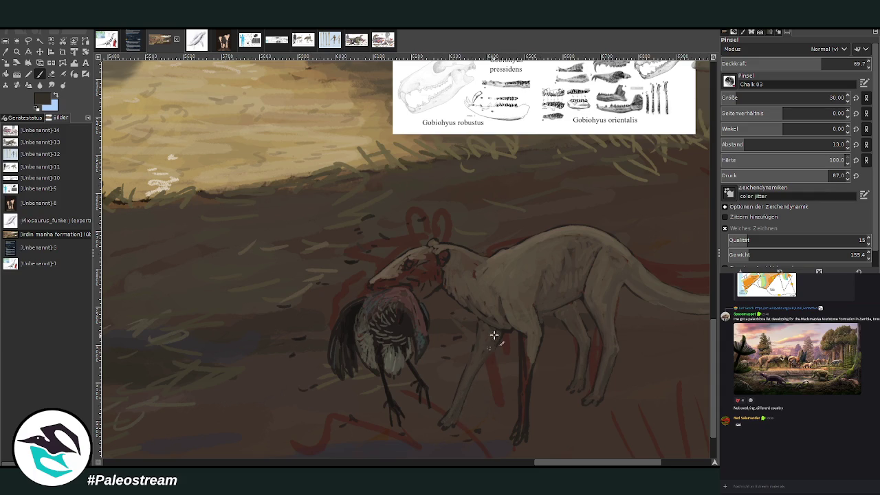
Step: Repaint the carnivore's front leg and foot tip with sampled lighter grey-brown chalk strokes
drag(524, 337, 525, 348)
ctrl+click(696, 297)
ctrl+click(685, 223)
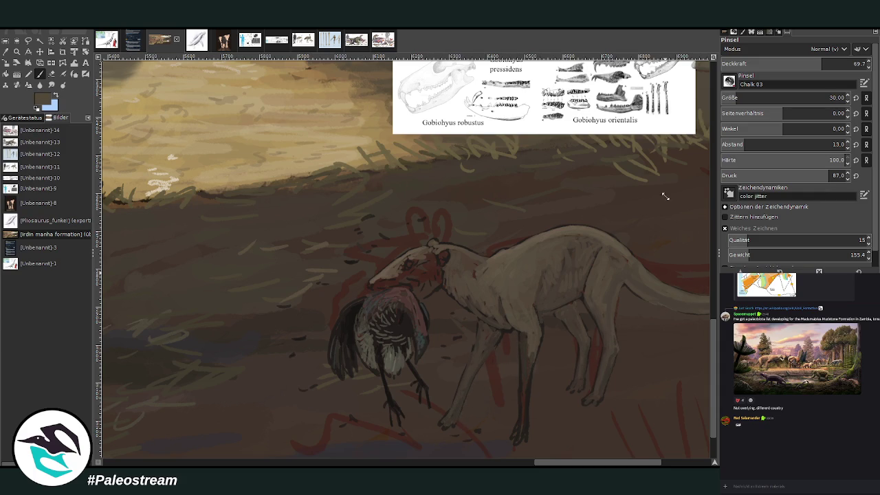
mouse_move(515, 443)
mouse_down()
mouse_move(521, 424)
mouse_move(524, 438)
mouse_move(523, 345)
mouse_up()
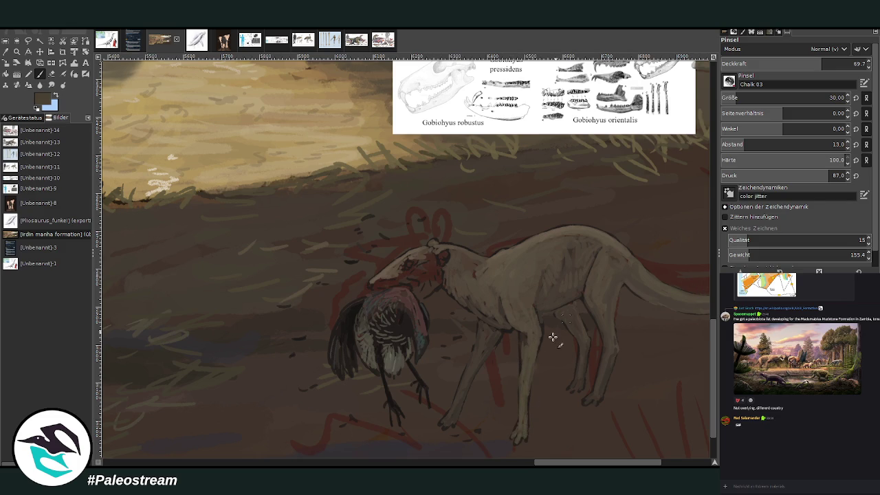
drag(493, 343, 453, 423)
click(17, 50)
drag(282, 164, 548, 433)
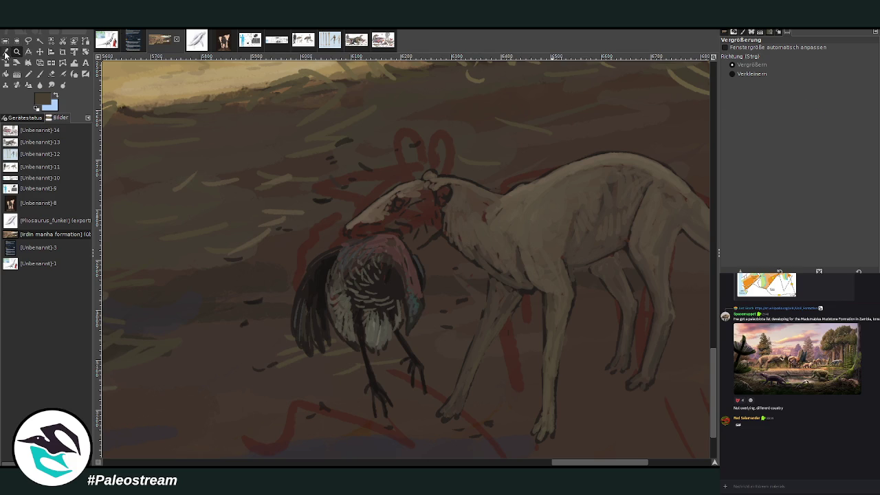
Step: At brush size 17, add a light touch to the head, darken around the eye, and mark the front leg
click(6, 51)
click(527, 188)
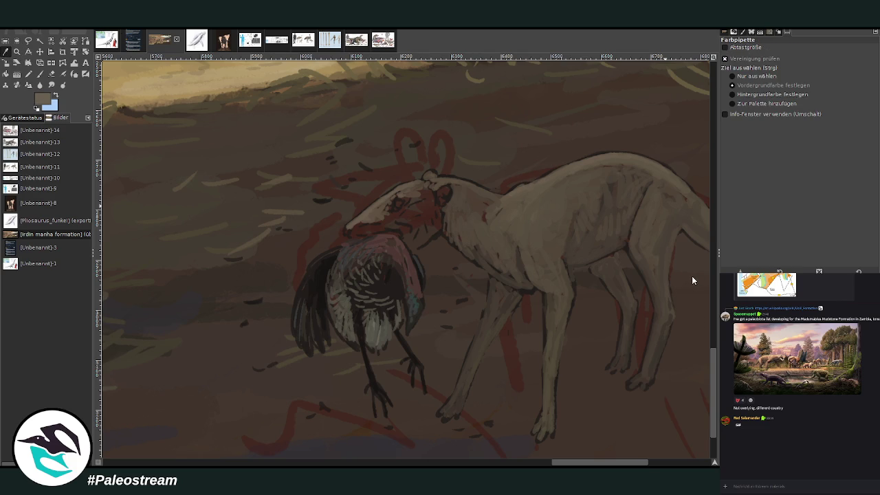
click(722, 99)
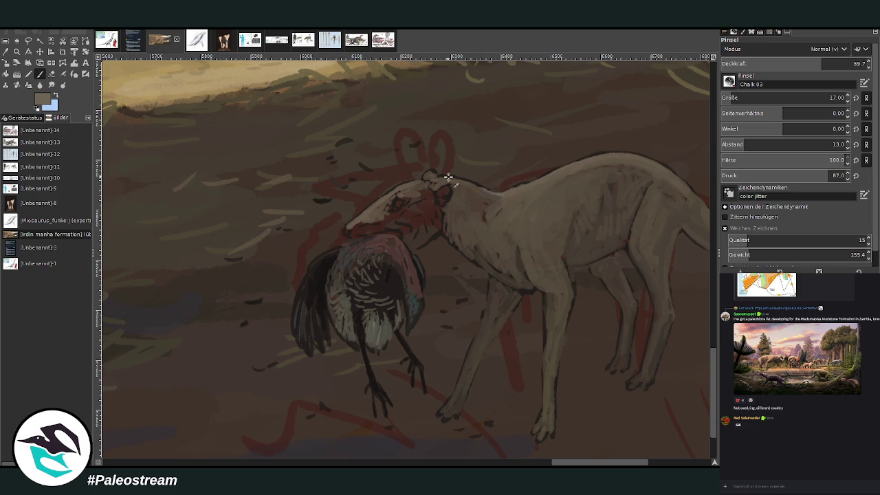
drag(421, 178, 426, 175)
drag(395, 204, 388, 207)
drag(492, 282, 487, 302)
Step: Shade the front leg with darker brown and extend the bird's wing edge with a dark stroke
ctrl+click(540, 210)
drag(488, 300, 446, 414)
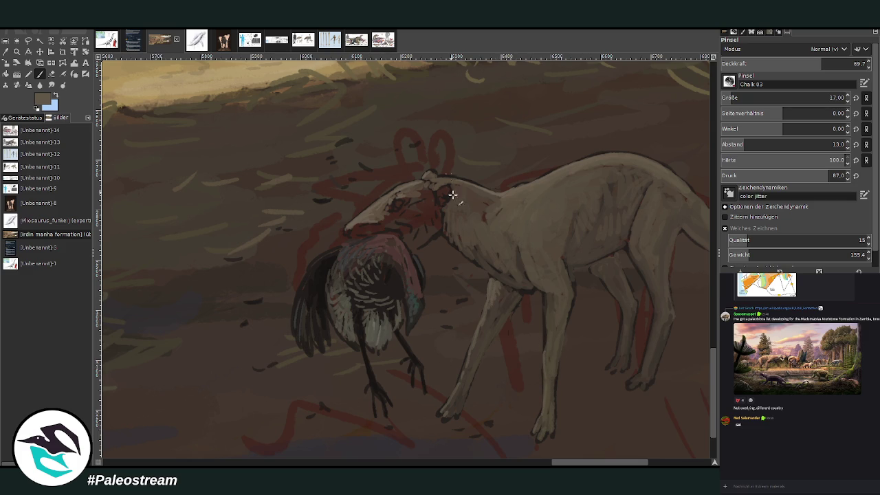
ctrl+click(682, 191)
mouse_move(367, 238)
mouse_down()
mouse_move(330, 244)
mouse_move(312, 259)
mouse_move(297, 302)
mouse_move(300, 287)
mouse_up()
ctrl+click(670, 242)
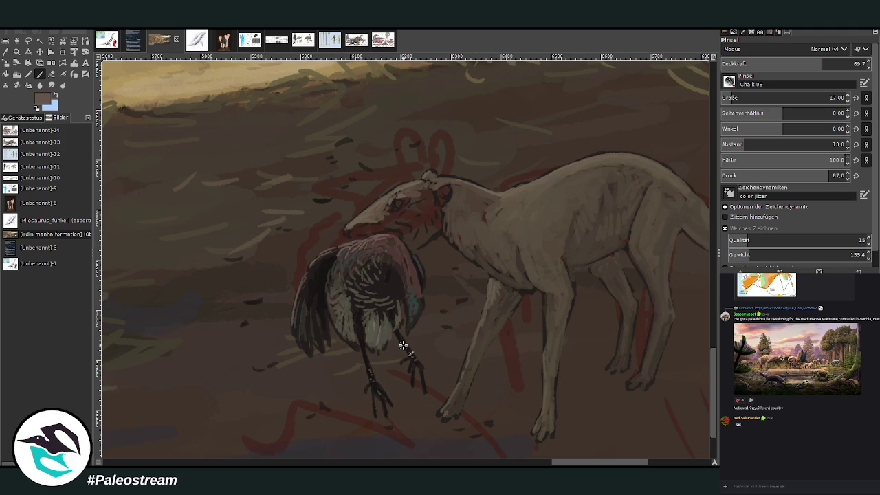
scroll(735, 98, up, 10)
scroll(743, 97, up, 10)
scroll(743, 96, up, 1)
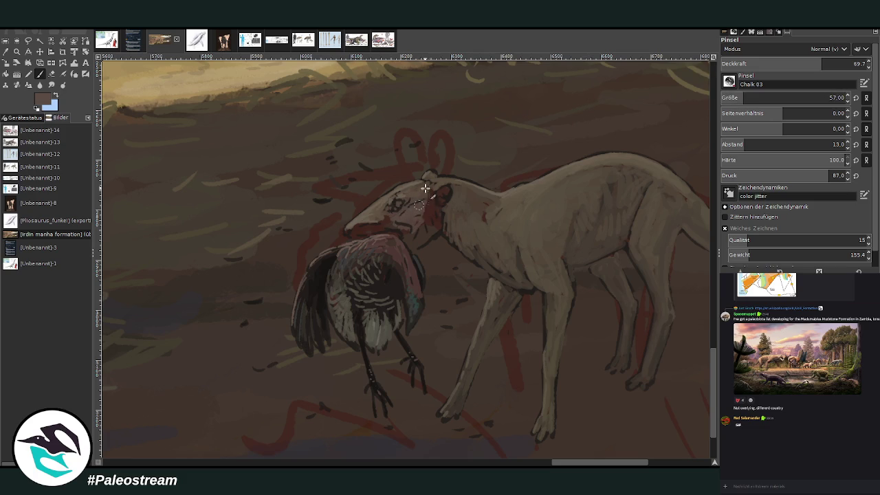
Step: Repaint the face and snout, shade the back and flank, and outline the ear with a size 35 brush
mouse_move(436, 211)
mouse_down()
mouse_move(412, 242)
mouse_move(385, 224)
mouse_move(357, 228)
mouse_move(412, 234)
mouse_move(440, 220)
mouse_up()
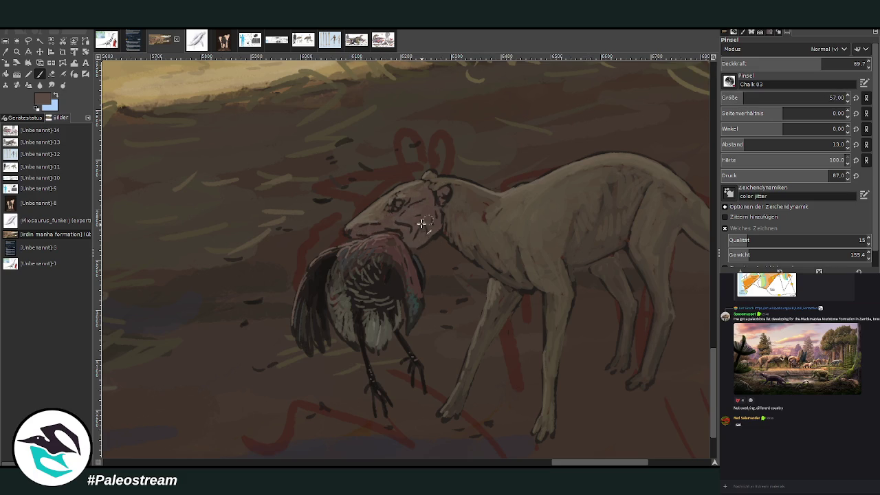
mouse_move(569, 186)
mouse_down()
mouse_move(599, 230)
mouse_move(594, 252)
mouse_move(632, 162)
mouse_up()
click(777, 64)
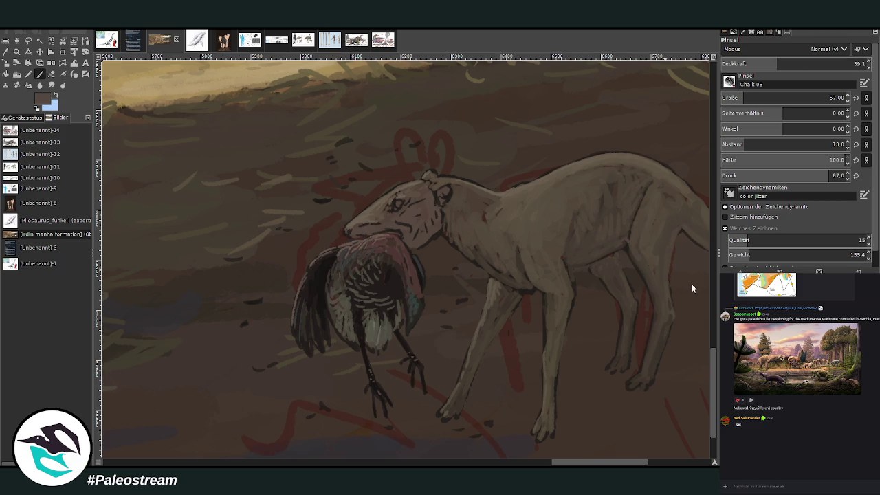
click(740, 96)
click(800, 63)
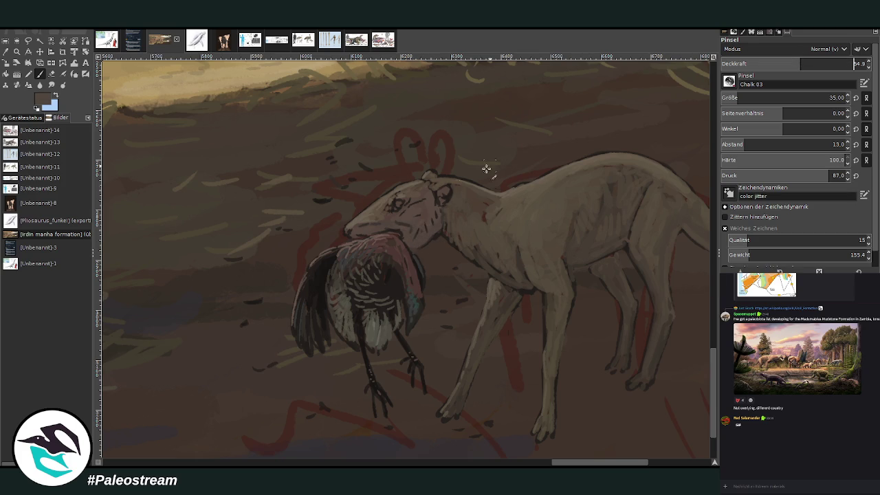
mouse_move(444, 184)
mouse_down()
mouse_move(439, 202)
mouse_move(448, 198)
mouse_up()
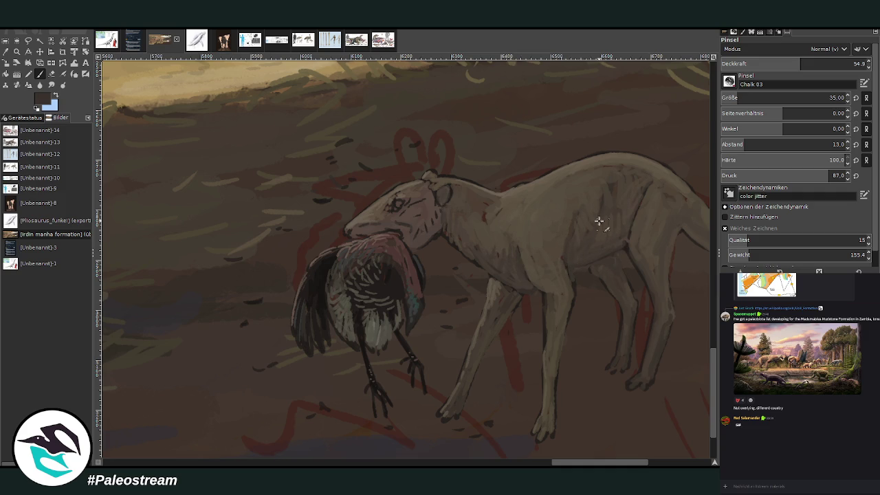
Step: Sample darker browns and set the brush to size 10 with adjusted opacity
ctrl+click(694, 288)
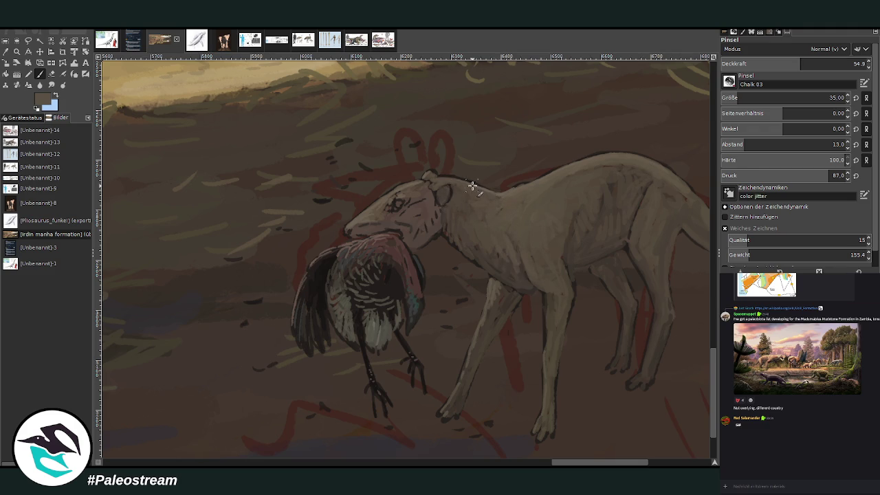
ctrl+click(698, 293)
ctrl+click(701, 284)
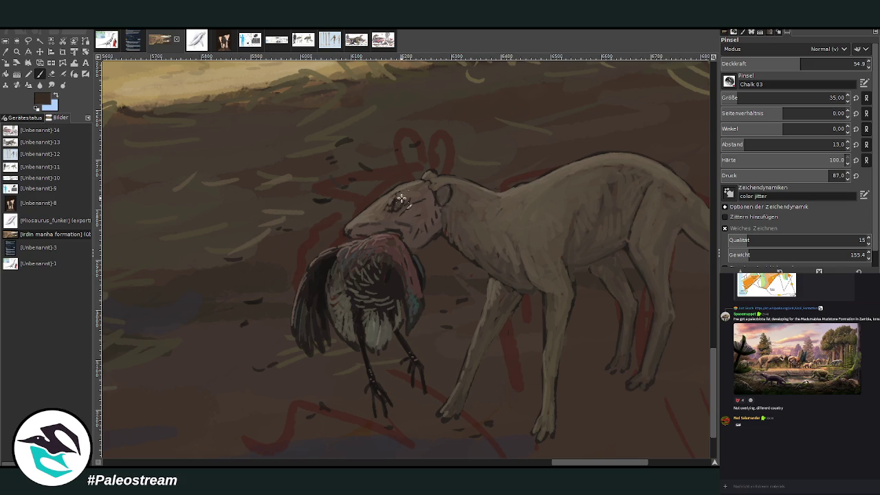
key(bracketleft)
key(bracketleft)
key(bracketleft)
click(739, 97)
click(804, 63)
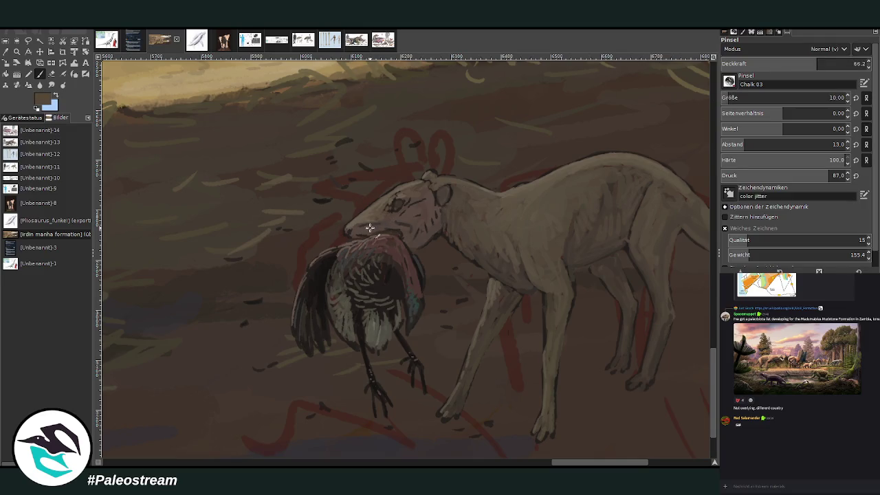
Step: Sample darker browns and deepen the contour line along the carnivore's back
ctrl+click(698, 281)
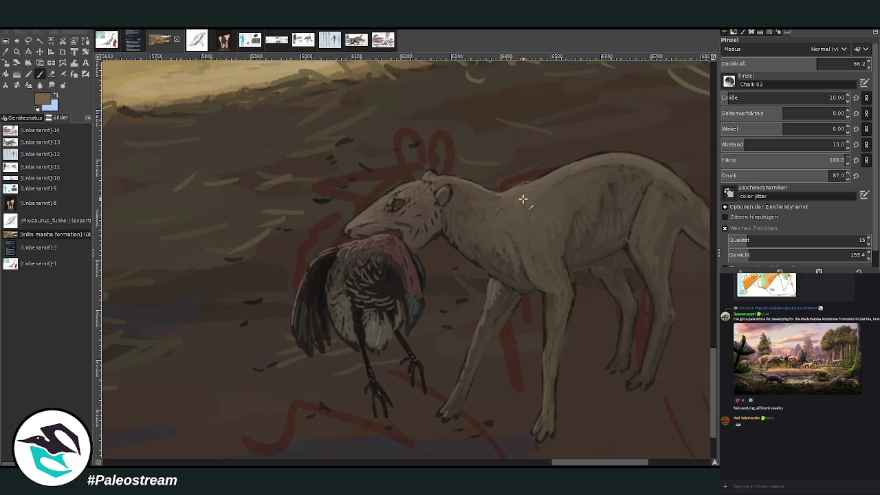
drag(552, 173, 601, 155)
ctrl+click(701, 279)
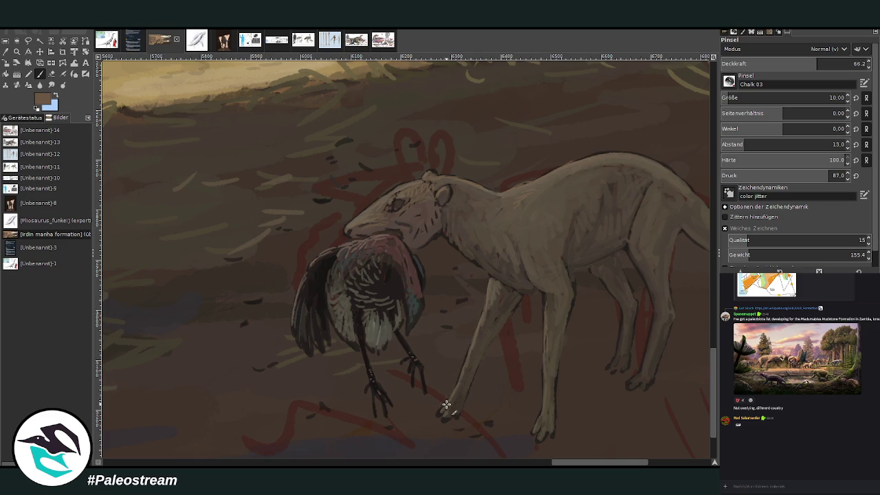
drag(597, 462, 614, 462)
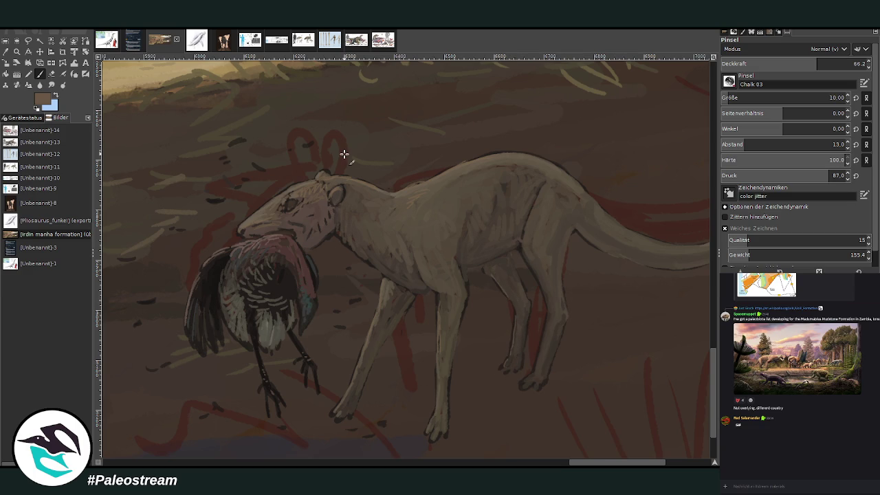
Step: With a size 21 brush, dab light chalky highlights and speckles onto the carnivore's flank
click(6, 52)
click(525, 212)
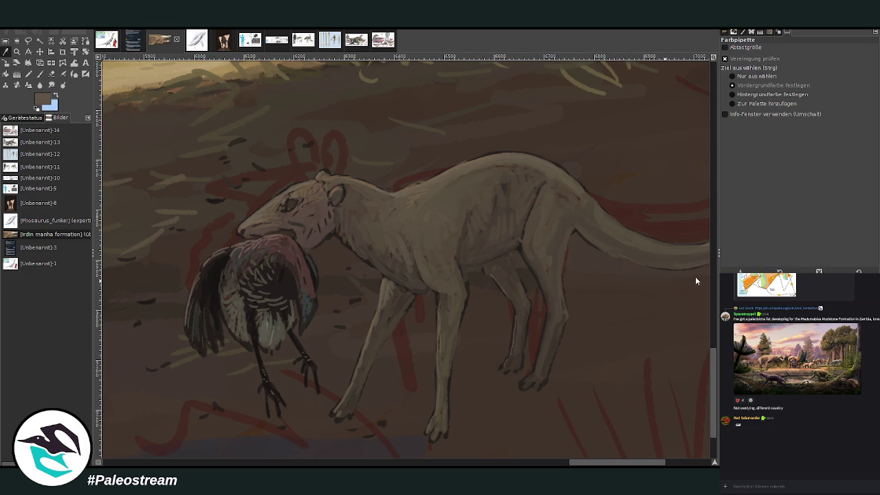
click(39, 74)
click(757, 98)
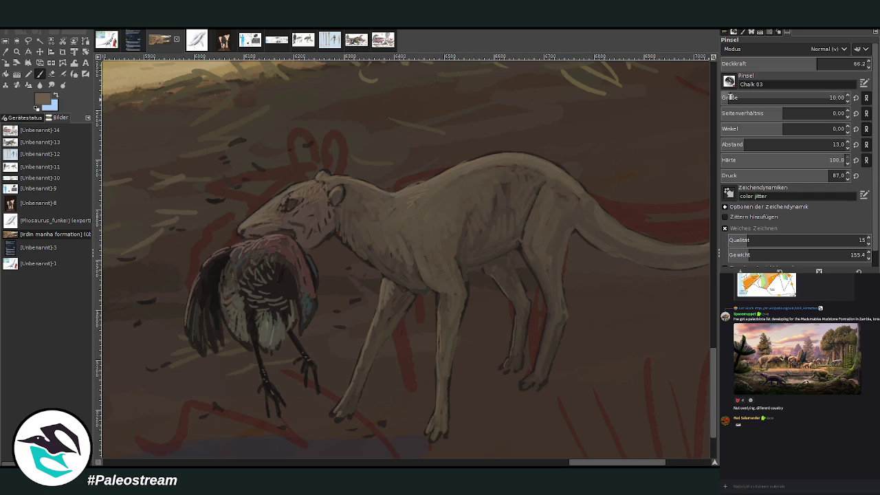
mouse_move(515, 244)
mouse_down()
mouse_move(475, 261)
mouse_move(502, 255)
mouse_move(481, 261)
mouse_move(507, 243)
mouse_up()
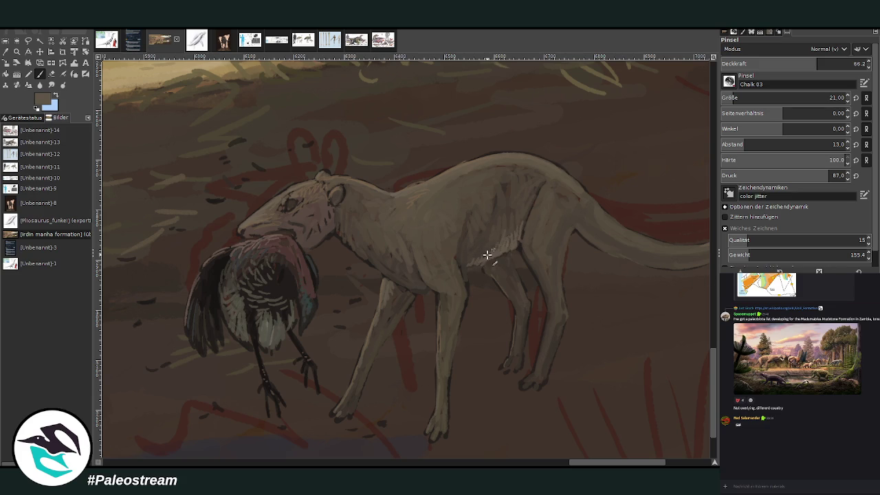
mouse_move(505, 226)
mouse_down()
mouse_move(534, 197)
mouse_move(529, 183)
mouse_move(515, 204)
mouse_move(520, 228)
mouse_move(508, 216)
mouse_up()
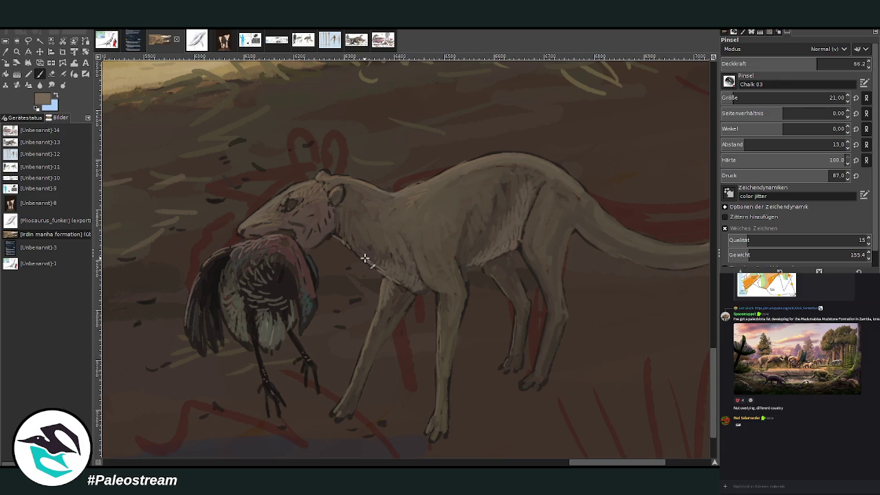
Step: Add tiny dark brown dabs on the chest and touch up the front foot
ctrl+click(703, 277)
click(418, 280)
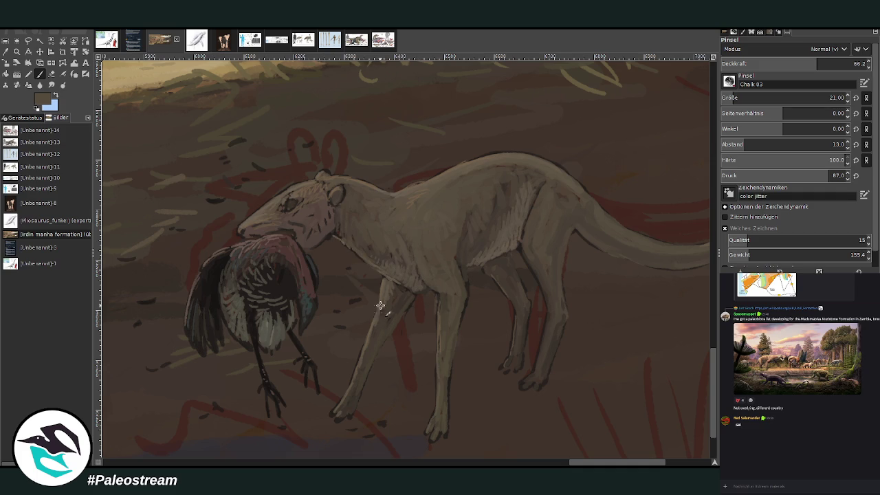
drag(340, 411, 334, 418)
scroll(335, 383, down, 3)
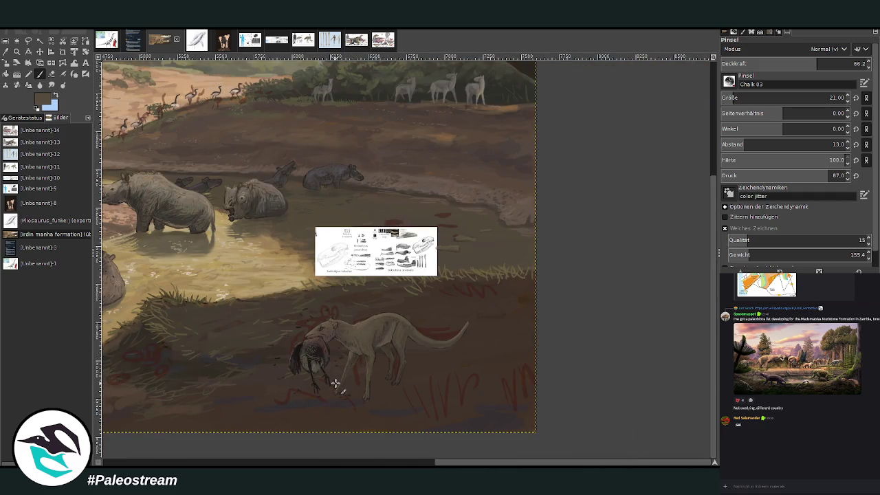
Step: Zoom in on the carnivore, sample body tones, and set the brush to size 20 at 50.5 opacity
click(17, 51)
drag(285, 271, 401, 405)
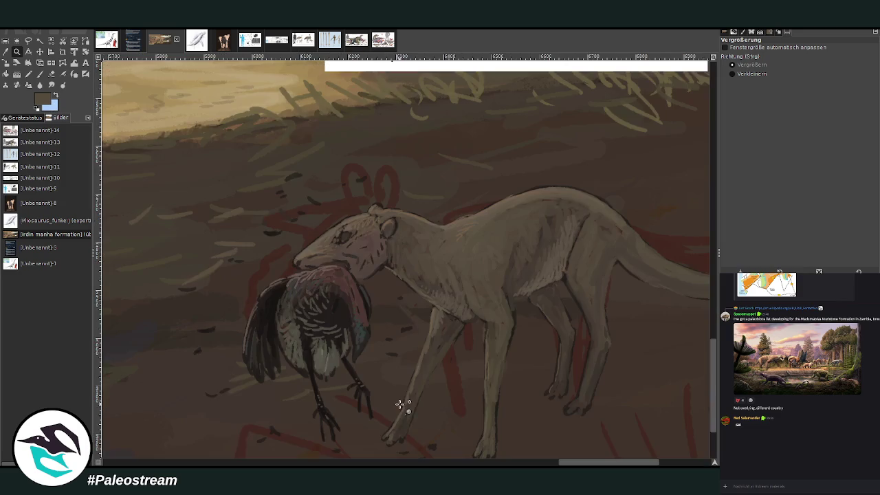
key(p)
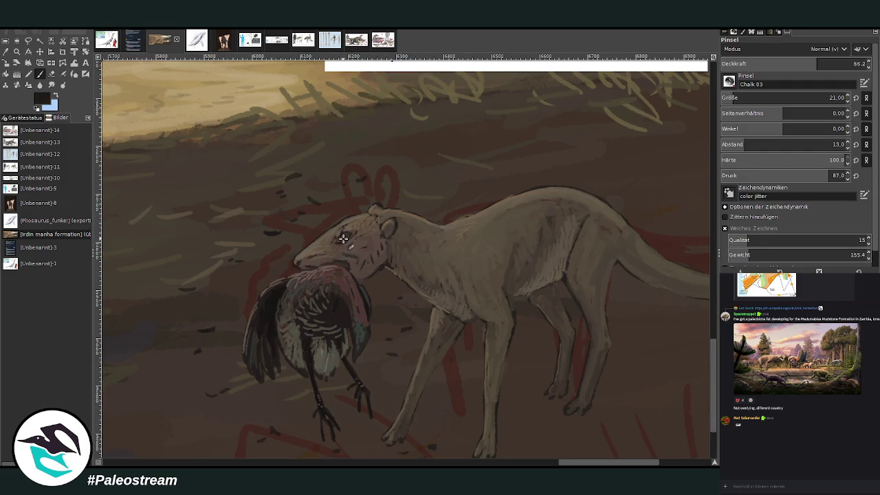
ctrl+click(694, 266)
click(723, 97)
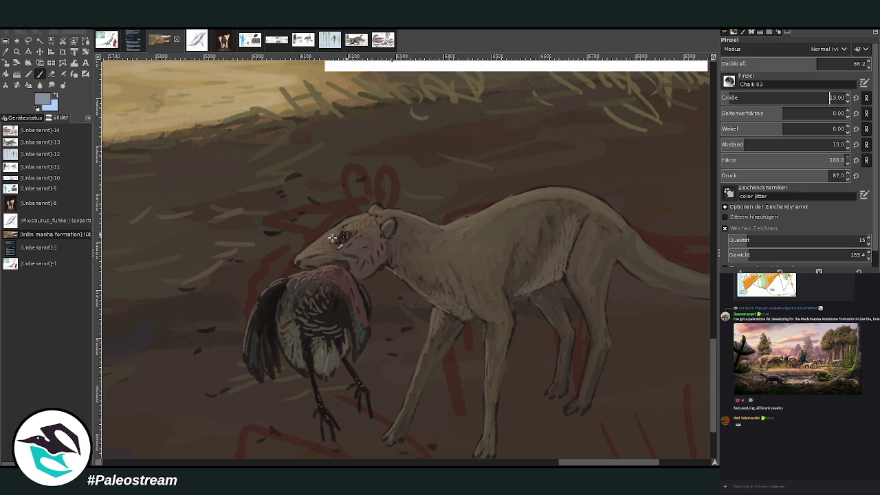
ctrl+click(224, 286)
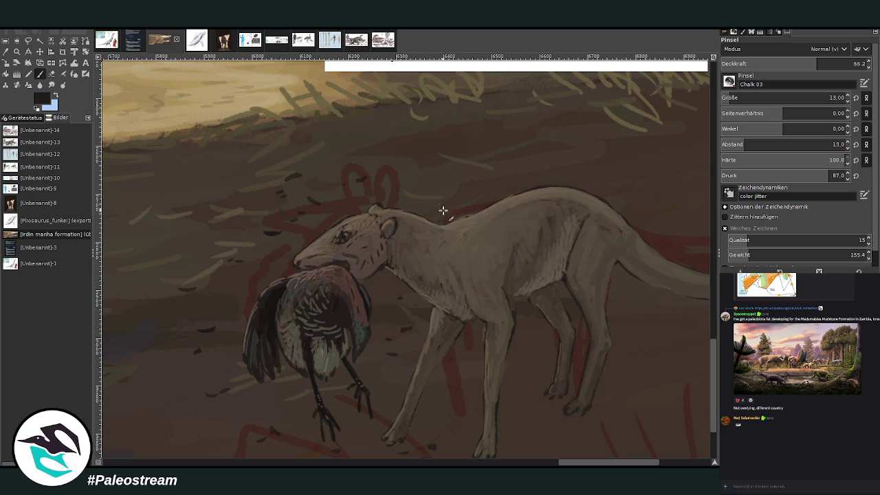
click(817, 64)
click(733, 98)
click(795, 63)
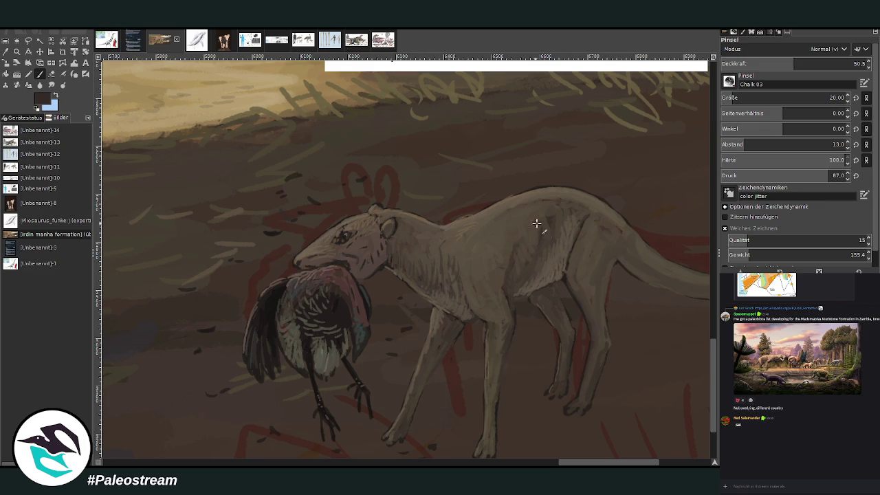
Step: Sample a dark colour from the painting and paint the first dark stripes up the front leg
drag(560, 463, 580, 463)
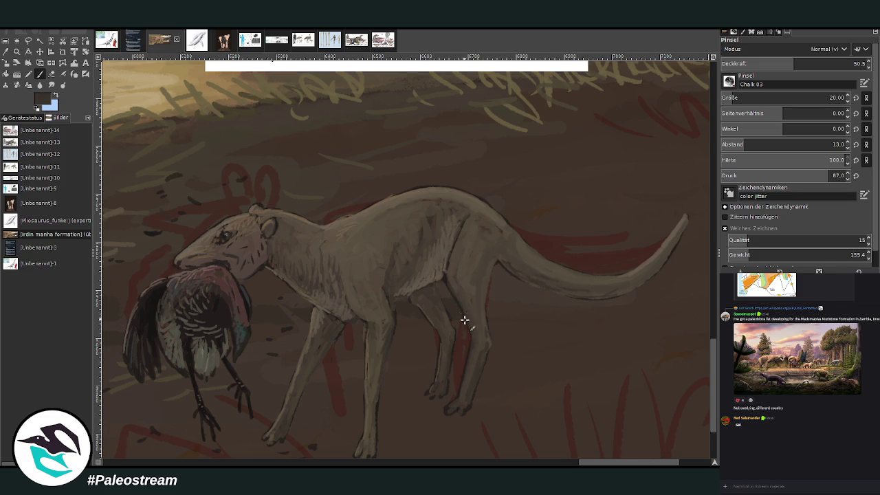
drag(597, 462, 611, 463)
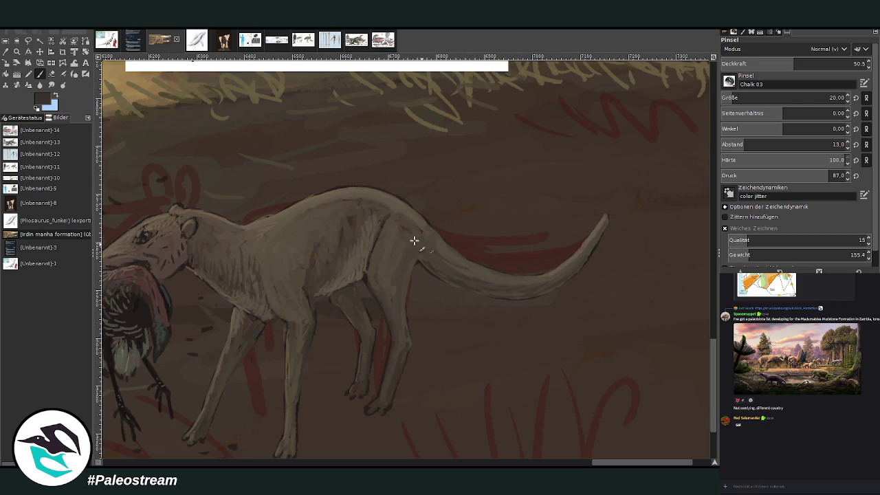
drag(621, 463, 599, 463)
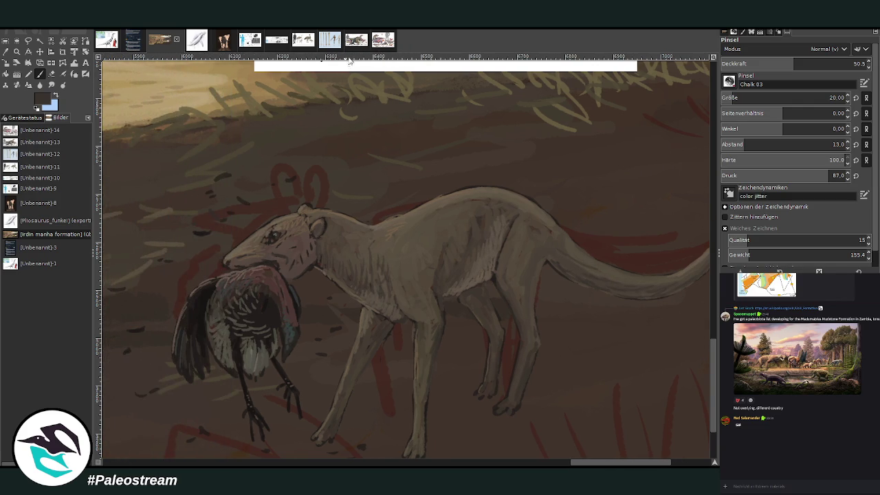
ctrl+click(696, 274)
key(o)
click(694, 302)
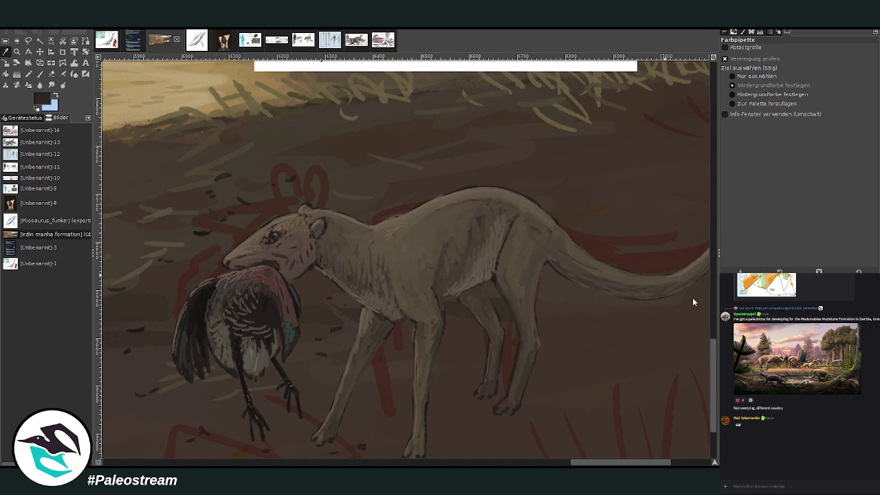
key(p)
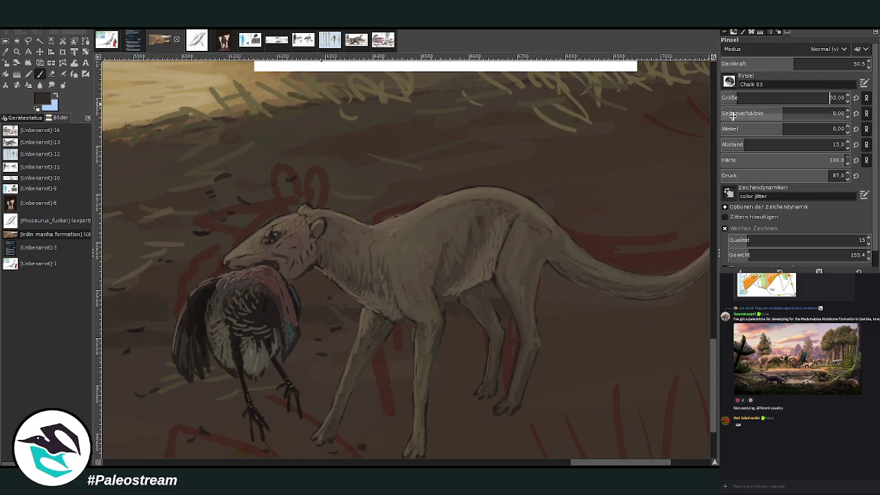
scroll(484, 267, down, 3)
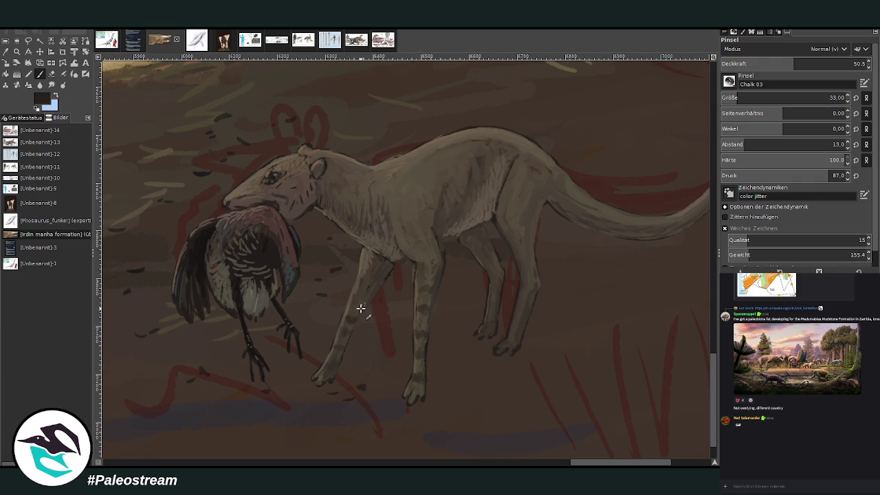
drag(362, 305, 365, 285)
Step: At 41.3 opacity, stripe the hind legs and lighten the front foot and lower leg
click(780, 63)
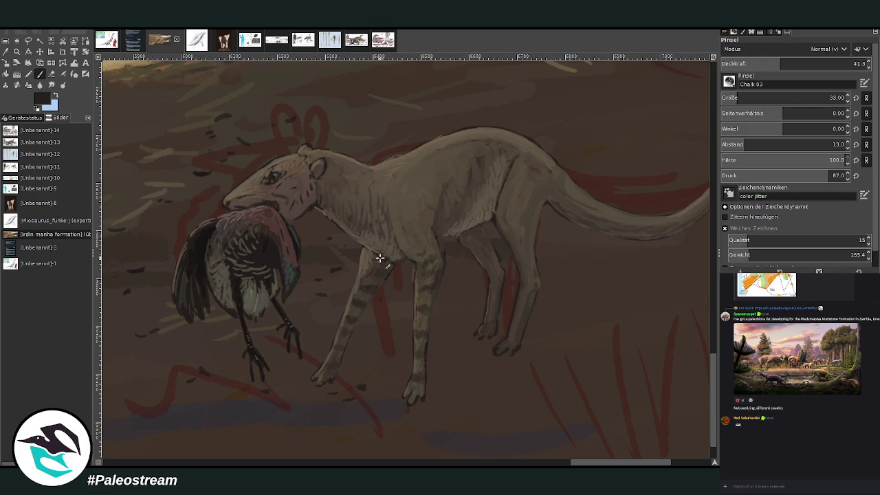
mouse_move(521, 311)
mouse_down()
mouse_move(532, 284)
mouse_move(523, 232)
mouse_move(529, 208)
mouse_up()
mouse_move(486, 246)
mouse_down()
mouse_move(495, 250)
mouse_move(491, 289)
mouse_move(471, 232)
mouse_move(497, 289)
mouse_move(493, 305)
mouse_move(478, 306)
mouse_up()
key(o)
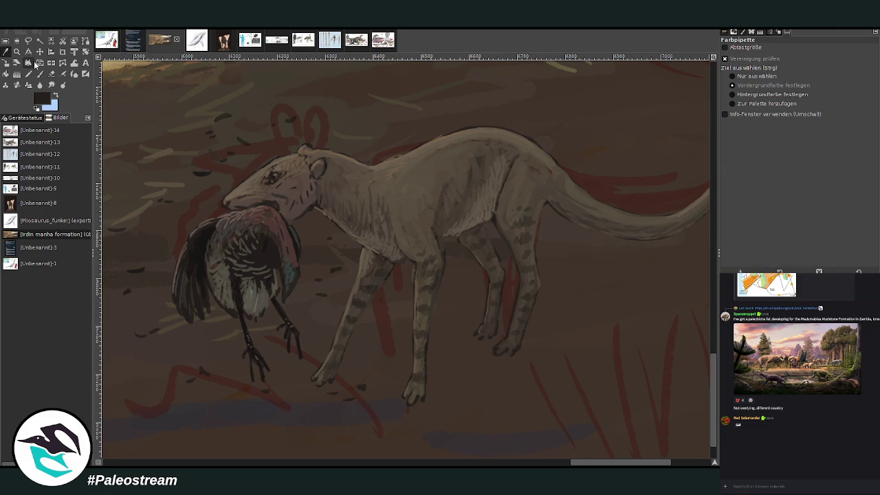
click(426, 351)
key(p)
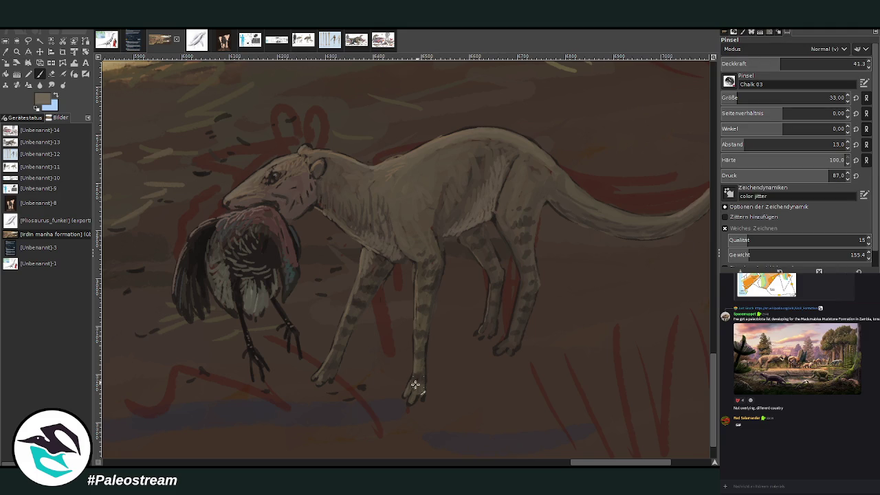
drag(419, 396, 422, 360)
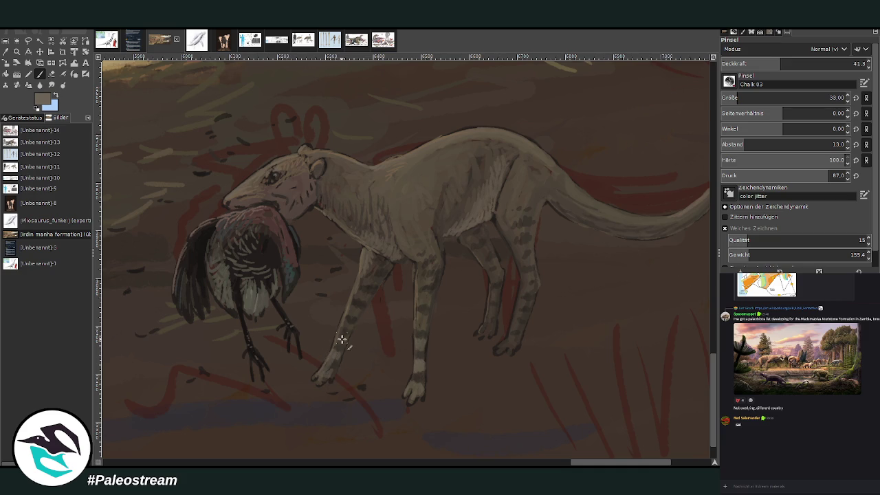
drag(344, 337, 344, 325)
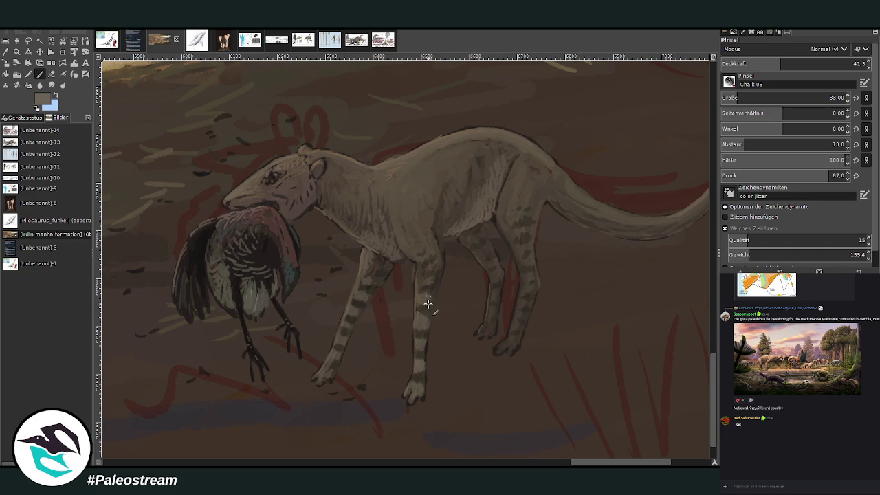
Step: Lower opacity to 33.8 and repaint the rear hind paw with its toes
click(770, 65)
drag(503, 341, 510, 354)
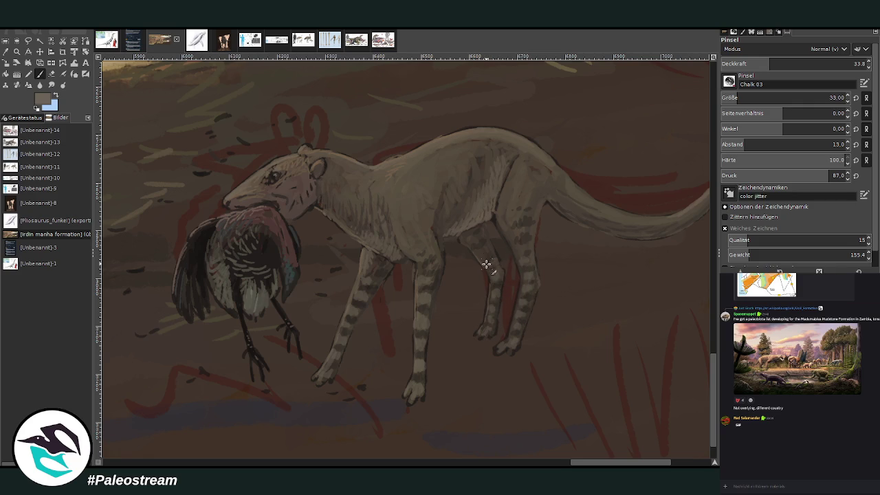
scroll(447, 262, down, 2)
scroll(447, 261, down, 2)
Step: Zoom in on the bank, sample dark ground brown, and set a size 99 brush at 28.7 opacity
scroll(447, 261, down, 1)
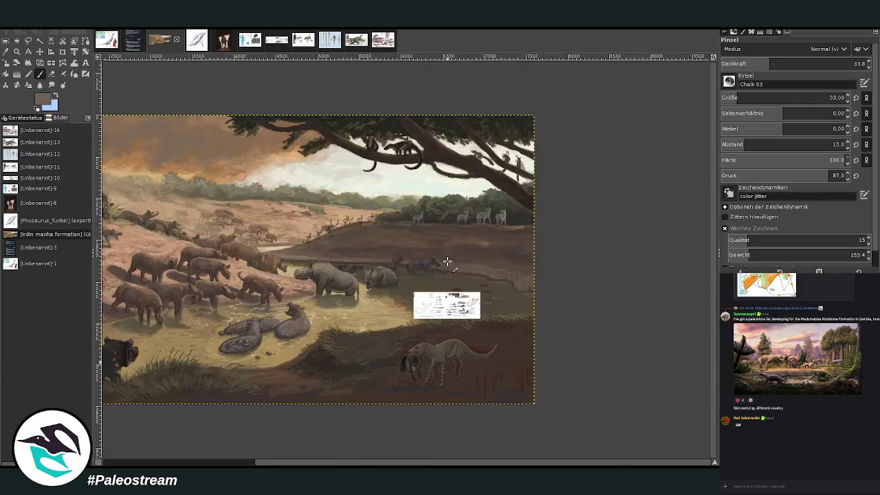
key(z)
drag(342, 265, 526, 427)
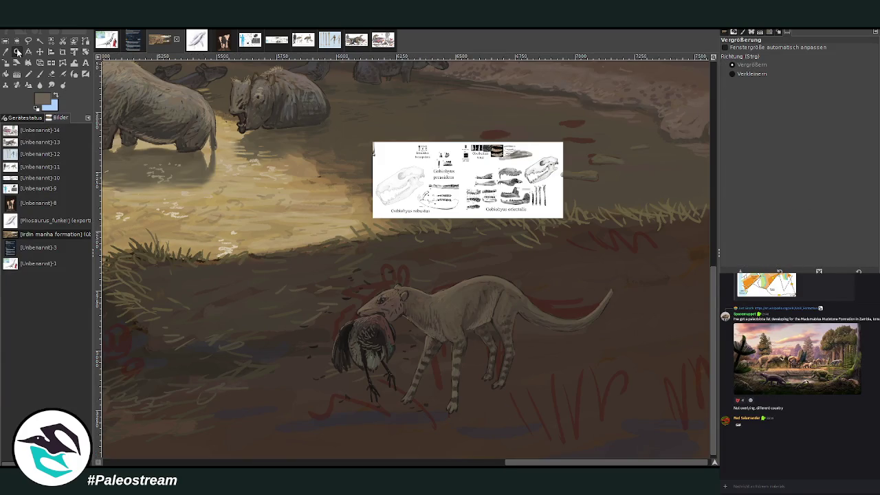
key(o)
click(180, 356)
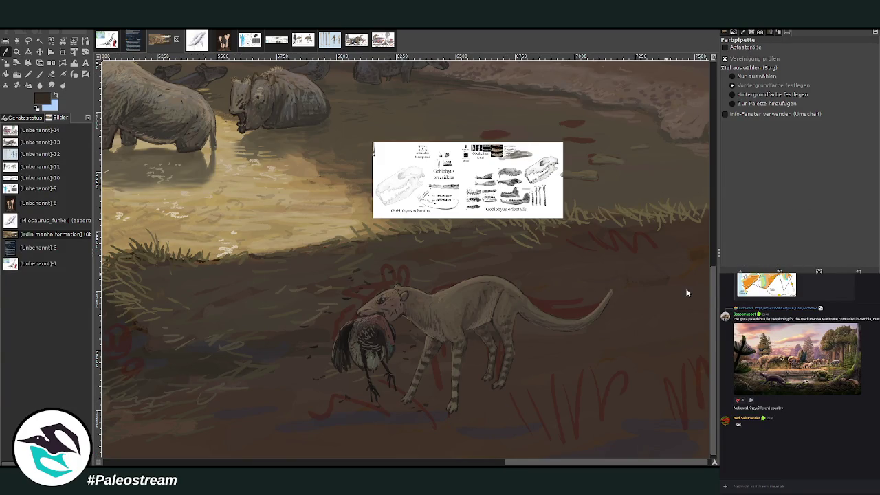
click(39, 74)
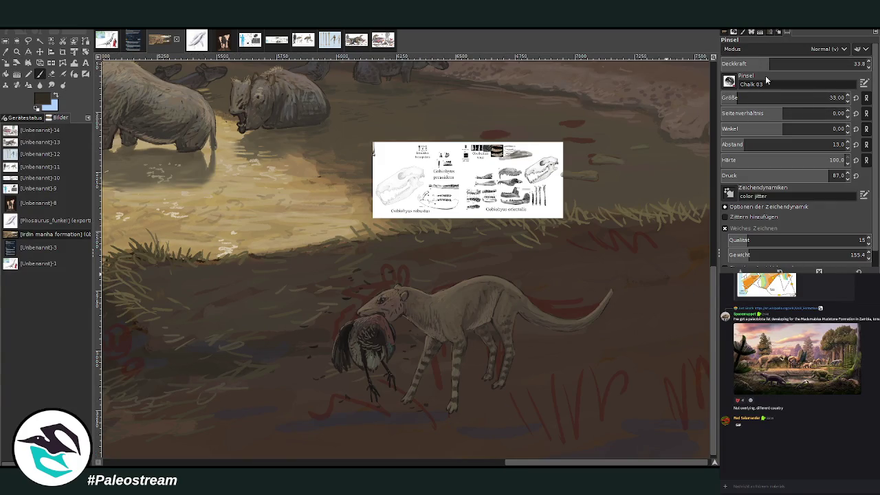
drag(769, 66, 816, 64)
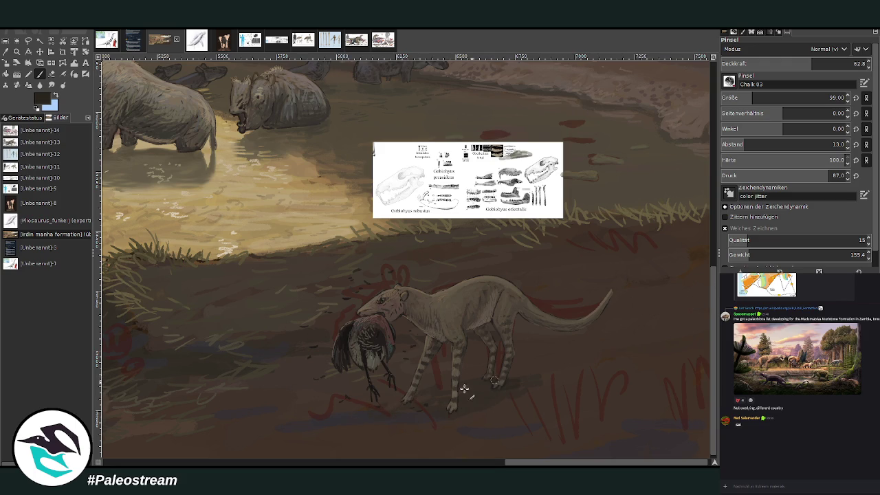
click(762, 62)
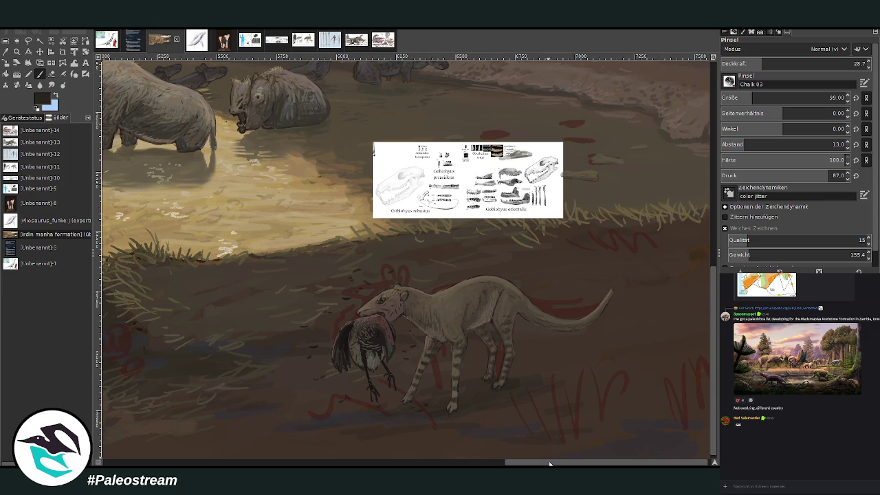
Step: Paint the soft cast shadow and cover the red scribble using a size 61 brush at 59 opacity
drag(549, 465, 515, 465)
drag(776, 64, 806, 63)
drag(756, 97, 748, 98)
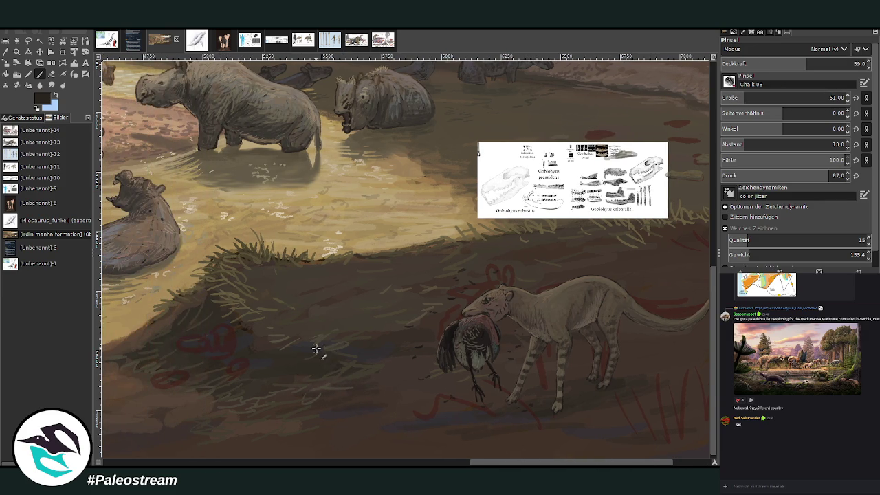
drag(249, 338, 236, 343)
drag(568, 464, 607, 464)
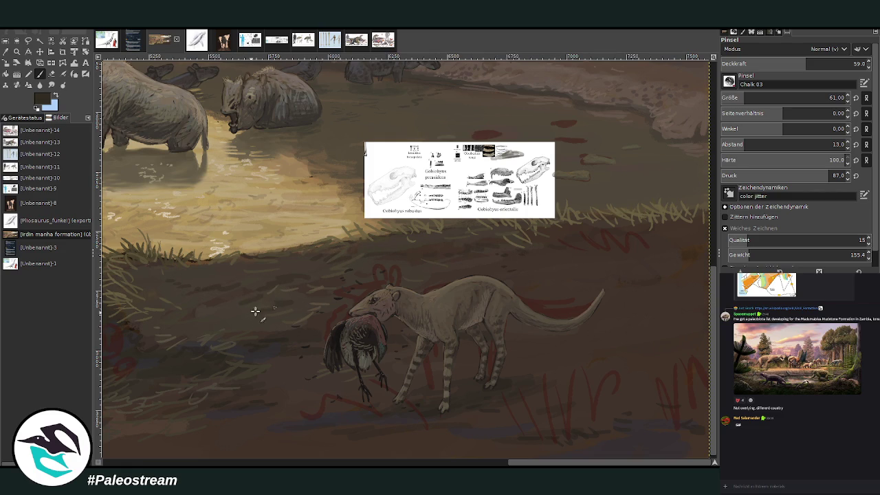
scroll(233, 314, down, 4)
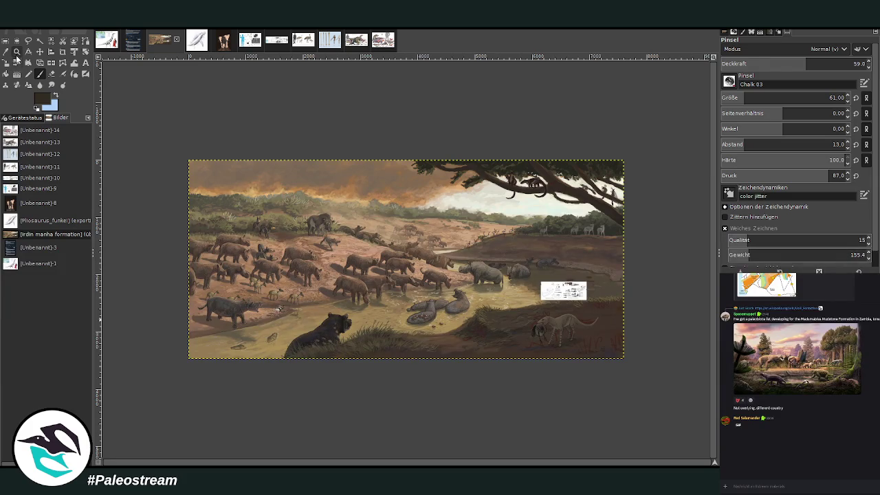
Step: Zoom into the lower right, delete the pasted reference sheet, and clear the selection
click(17, 52)
drag(455, 215, 608, 374)
mouse_move(407, 462)
mouse_down()
mouse_move(260, 453)
mouse_move(391, 462)
mouse_up()
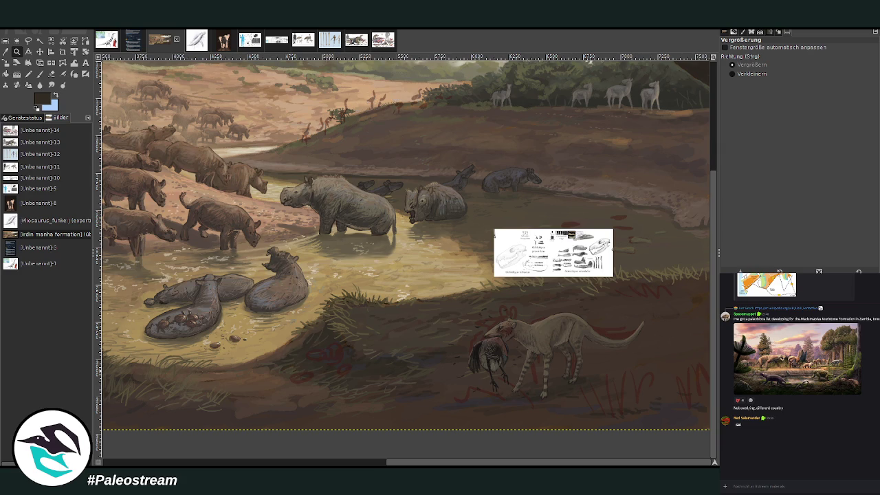
drag(474, 340, 505, 331)
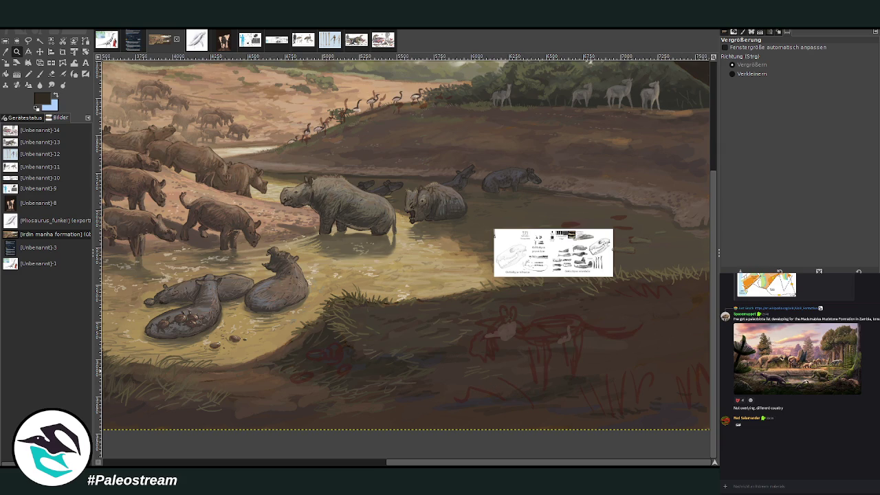
key(ctrl+z)
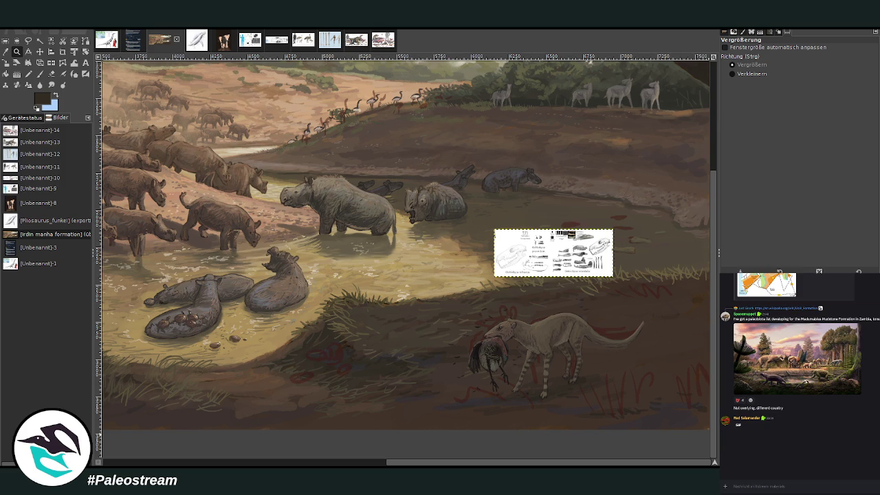
key(Delete)
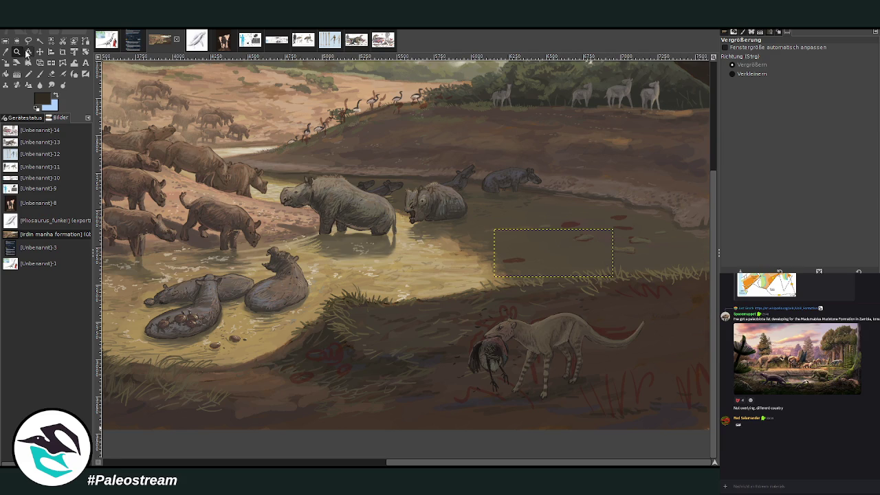
click(39, 51)
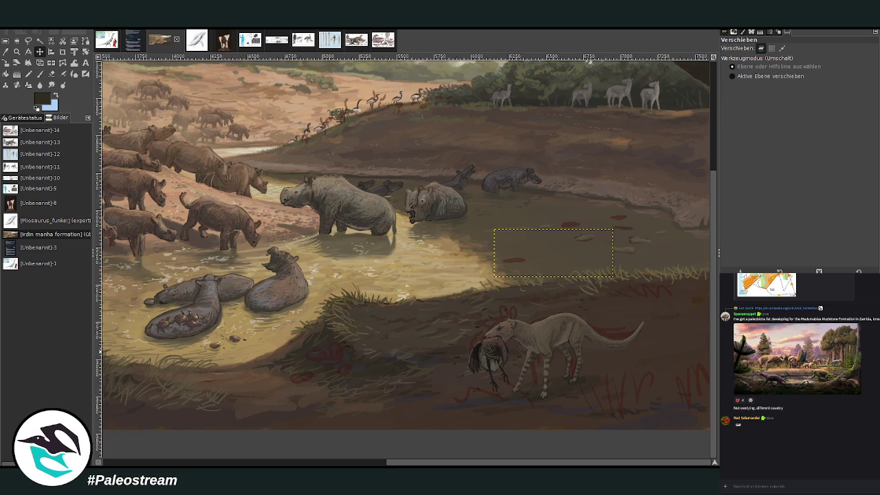
key(ctrl+shift+a)
Step: Sample an olive-brown and stroke short grass blades across the bank with a smaller, more opaque brush
key(o)
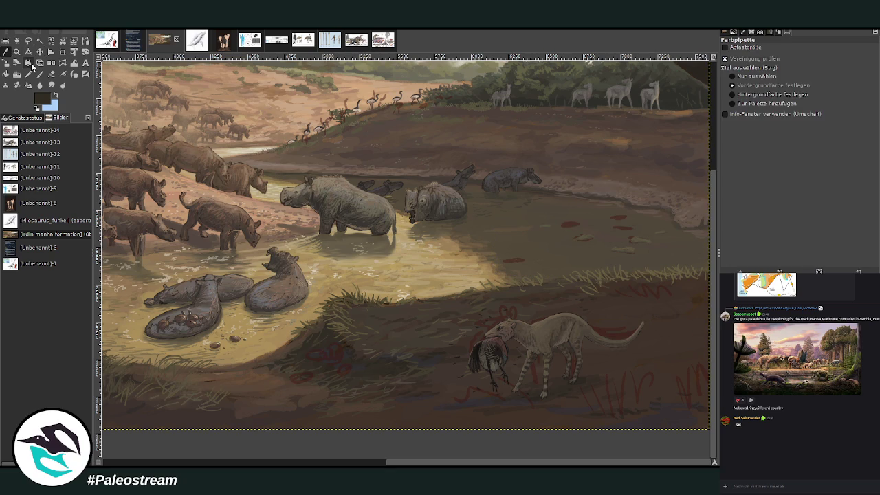
click(344, 303)
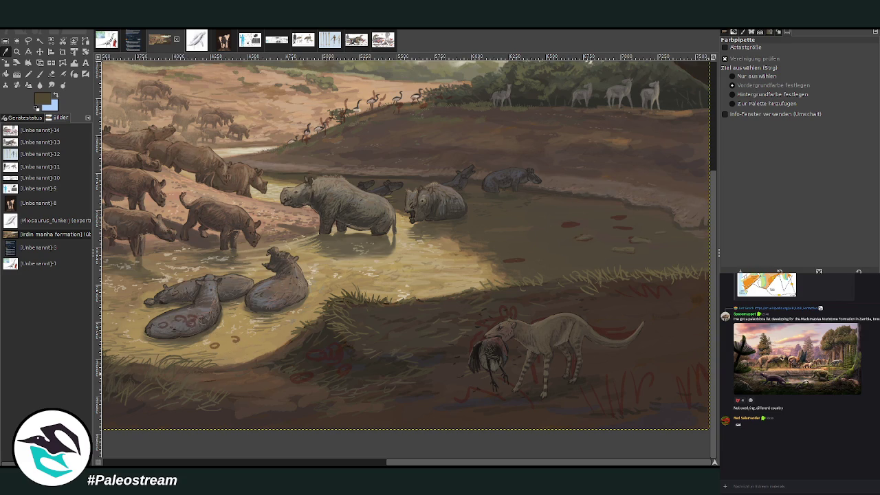
key(p)
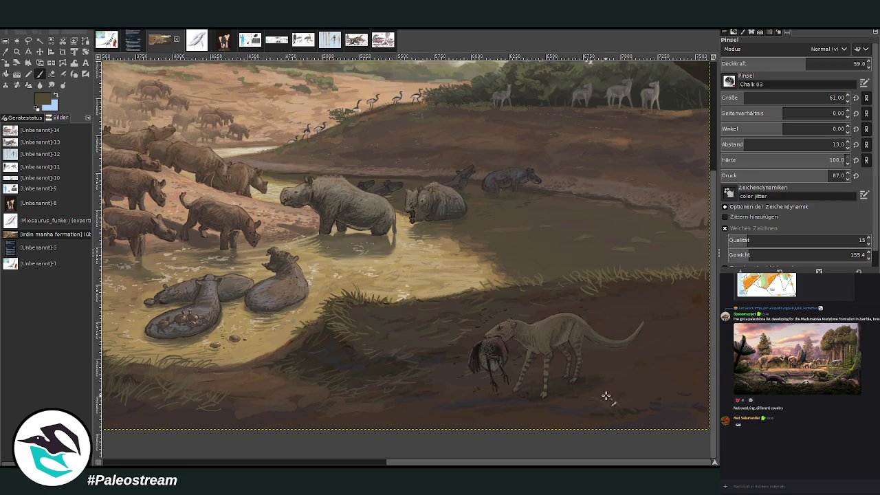
mouse_move(623, 407)
mouse_down()
mouse_move(629, 394)
mouse_move(599, 413)
mouse_move(642, 403)
mouse_move(605, 387)
mouse_move(642, 403)
mouse_move(601, 399)
mouse_up()
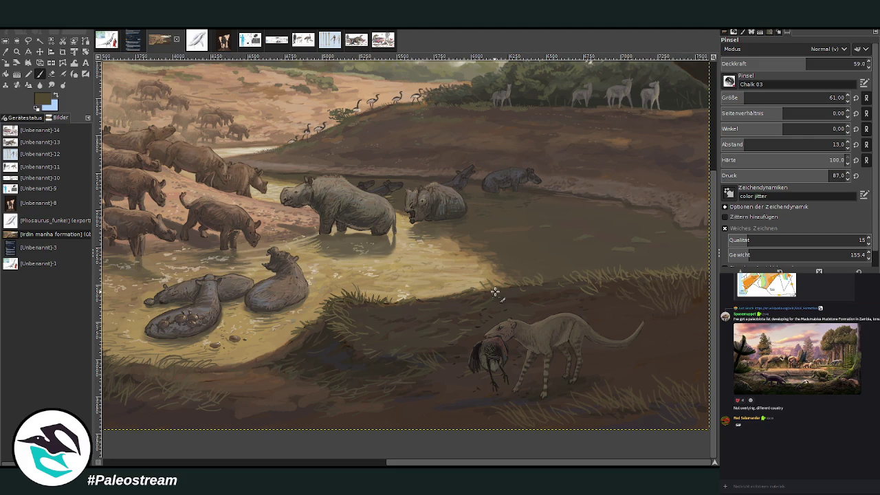
drag(756, 64, 846, 64)
drag(750, 99, 740, 98)
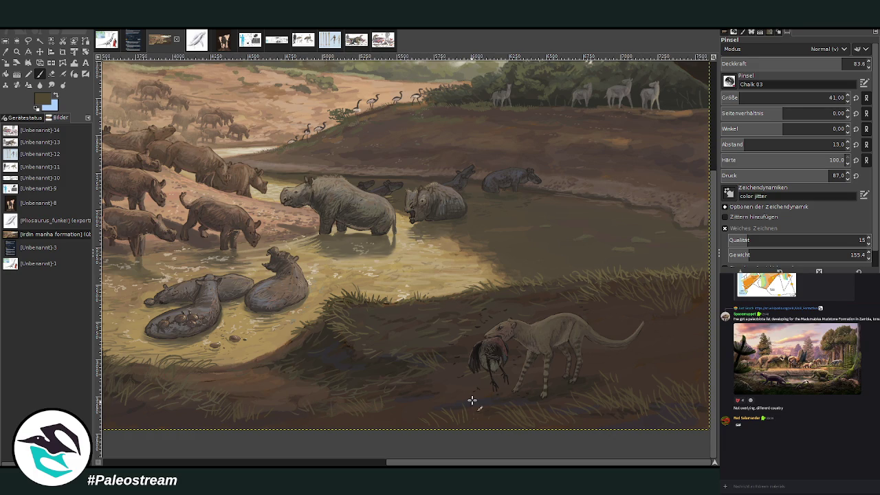
drag(458, 419, 462, 399)
Step: Paint a few grass blades along the bottom and lower-right bank, then pick a dark brown
drag(417, 428, 412, 413)
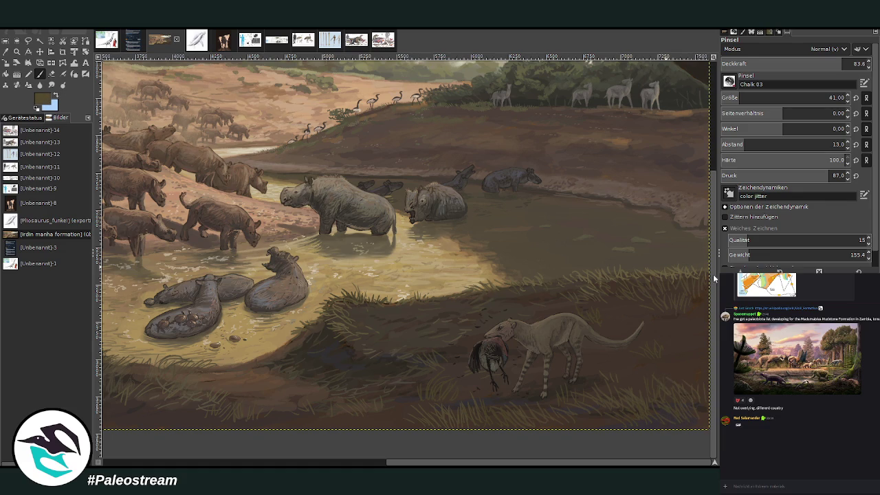
drag(680, 380, 678, 348)
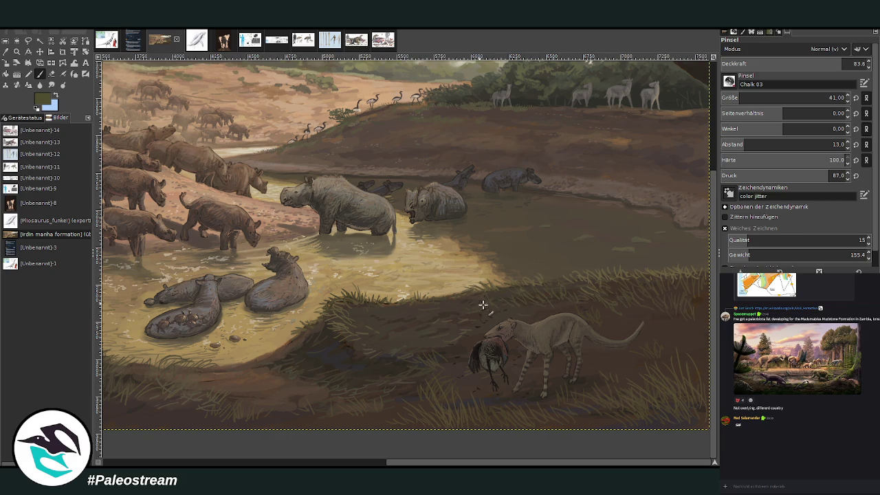
key(greater)
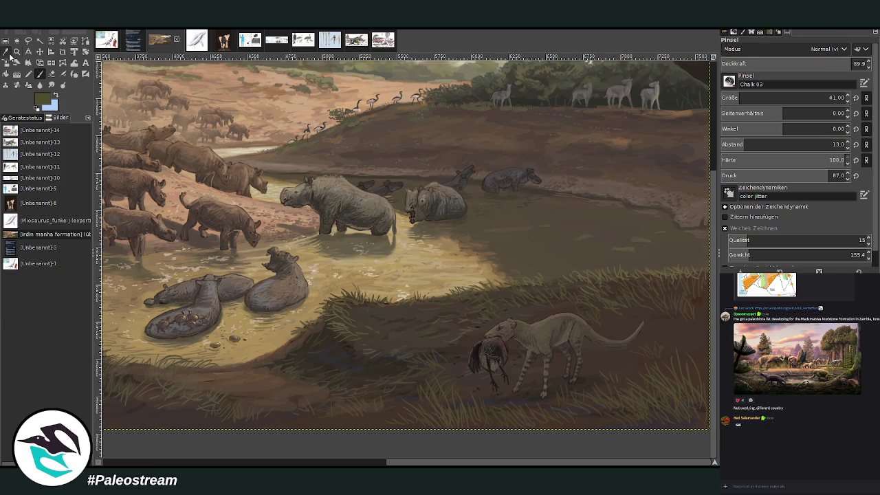
ctrl+click(383, 351)
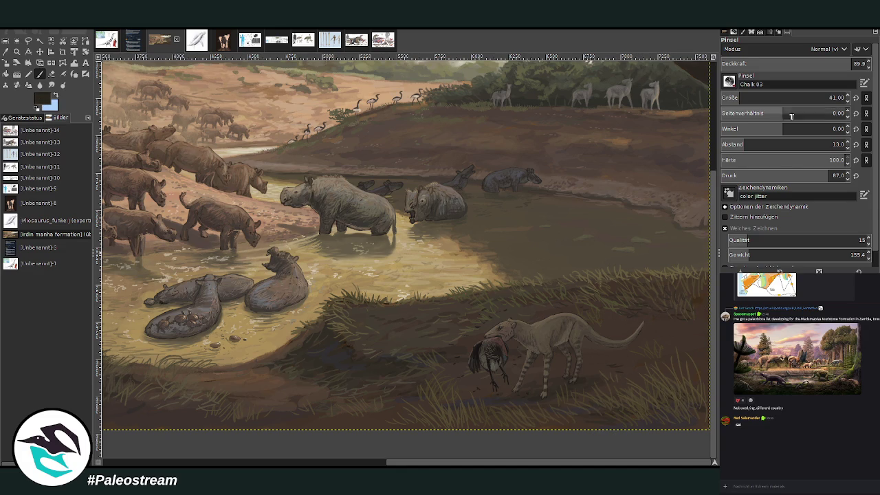
click(812, 64)
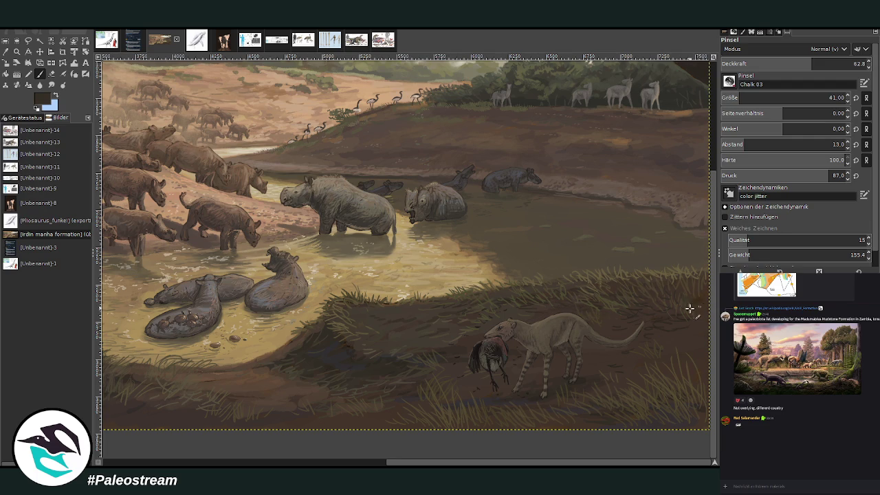
Step: Sample a brown from the painting and set the brush to size 92 at about 64 opacity
scroll(703, 301, up, 1)
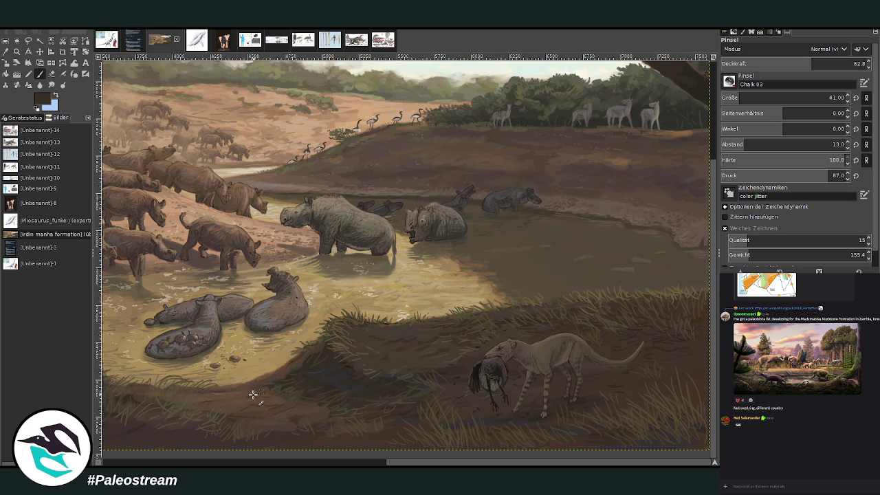
drag(415, 464, 337, 464)
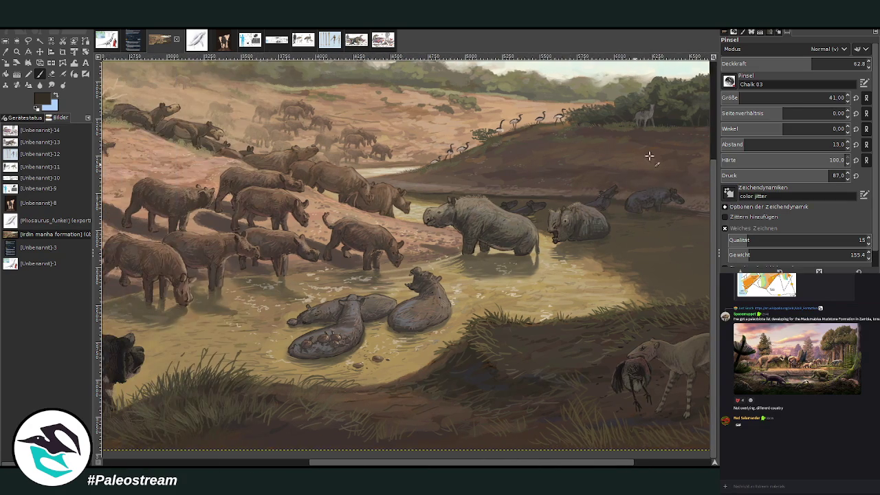
click(789, 63)
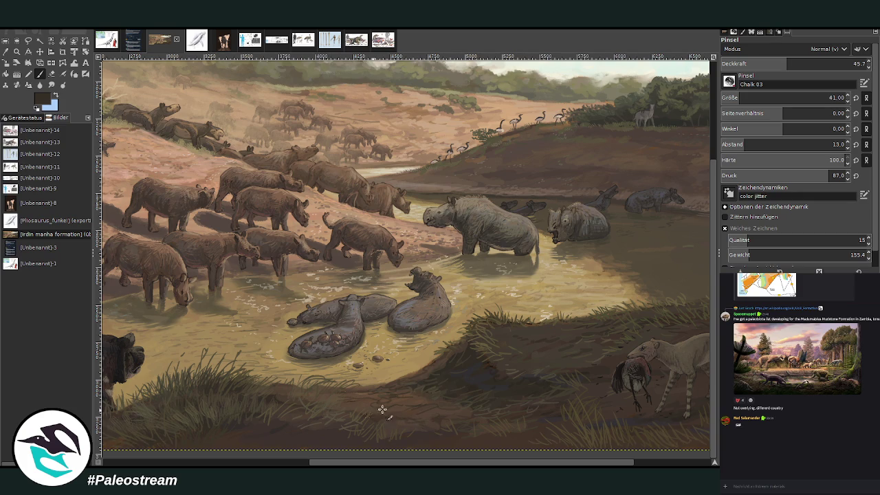
key(o)
click(407, 399)
click(40, 75)
drag(796, 63, 815, 63)
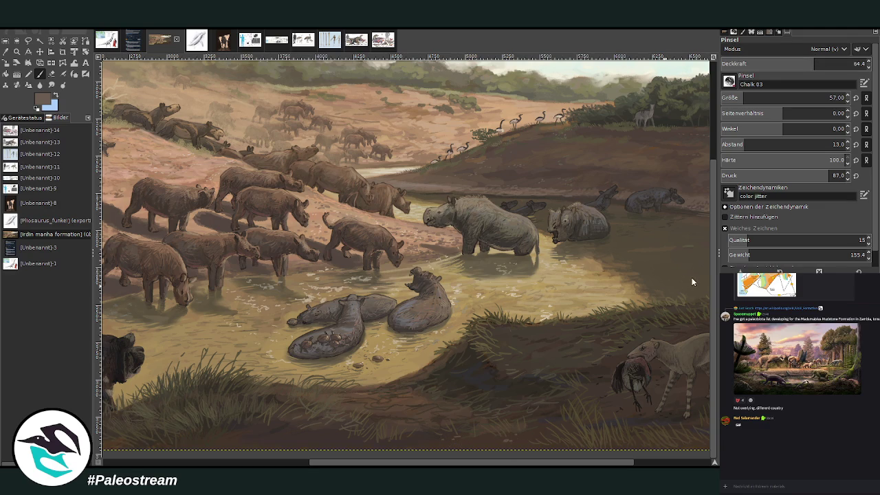
click(759, 98)
click(652, 461)
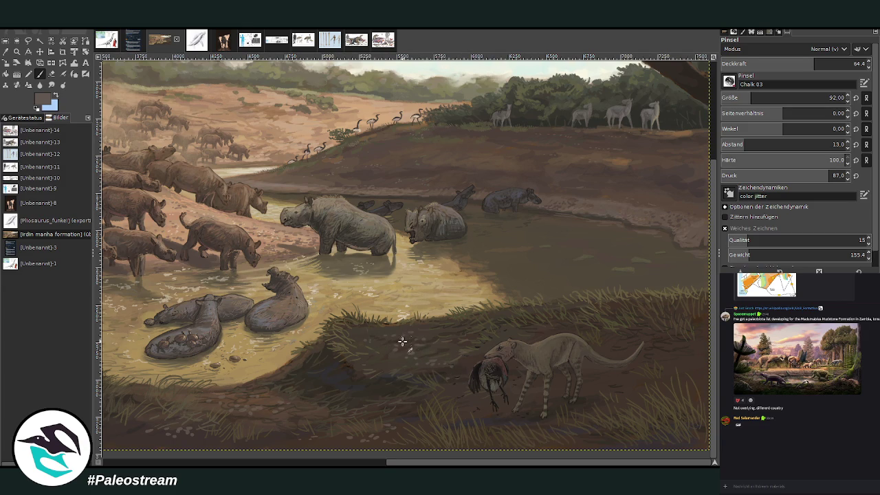
Step: Scroll down the painting and zoom in on the hippos and rhinos
scroll(643, 306, right, 4)
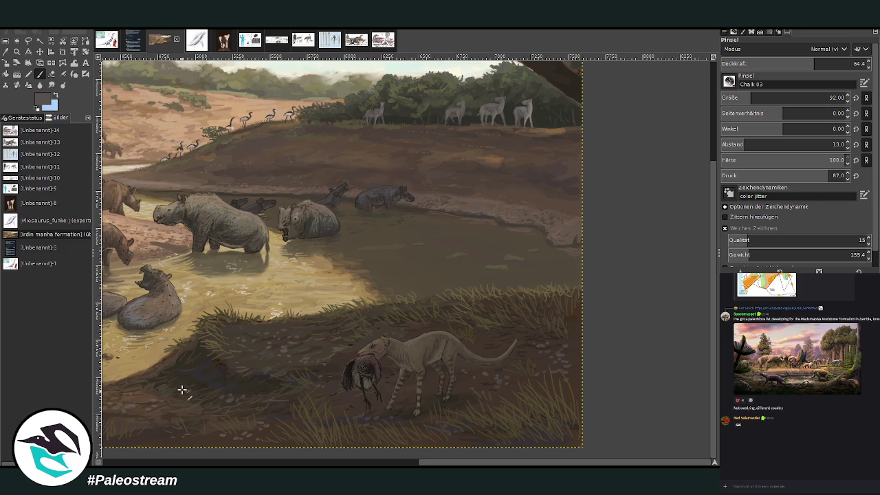
scroll(407, 449, left, 5)
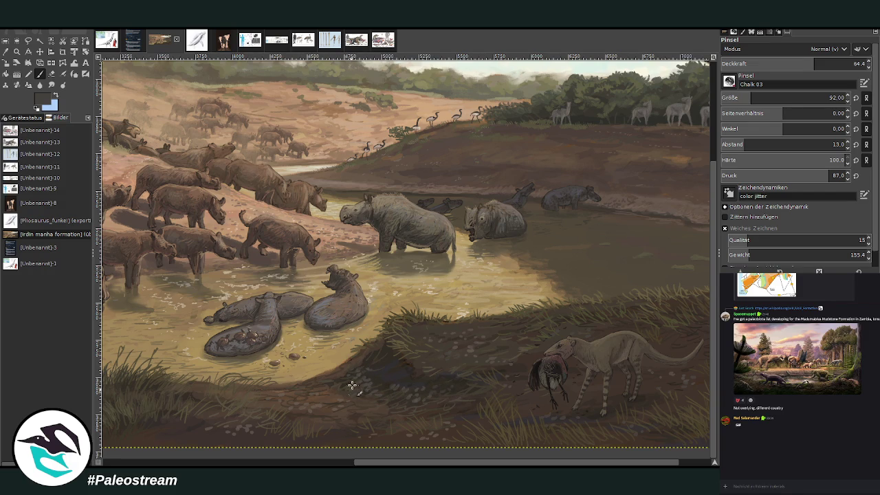
scroll(357, 374, down, 1)
scroll(341, 377, down, 2)
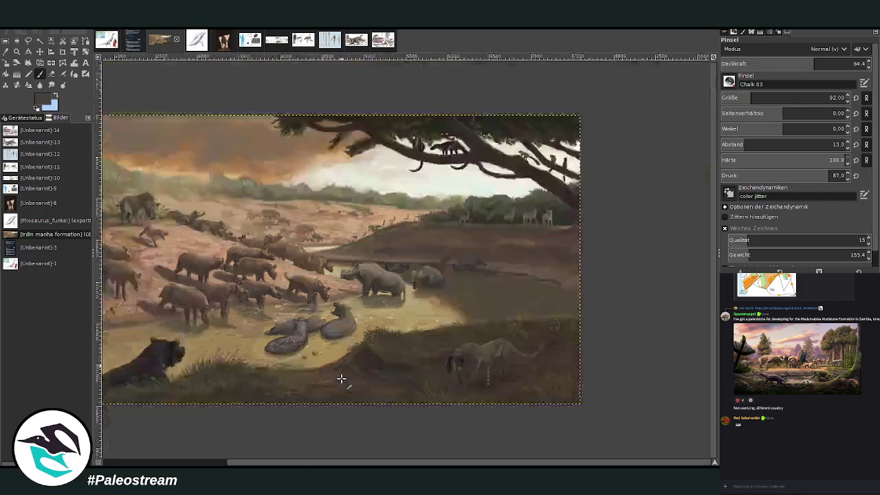
scroll(342, 379, down, 1)
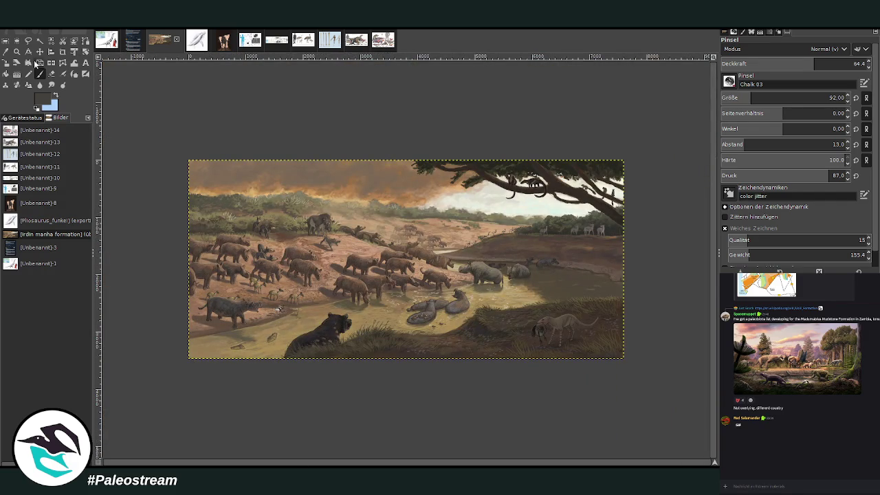
key(z)
click(445, 354)
key(p)
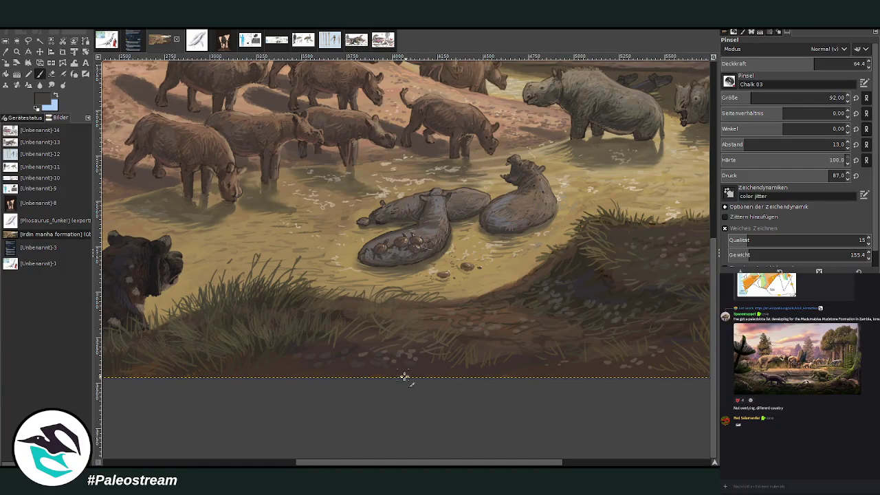
Step: Try a brown stroke along the bank, undo it, and zoom on the rhinos and lower bank
drag(453, 462, 602, 464)
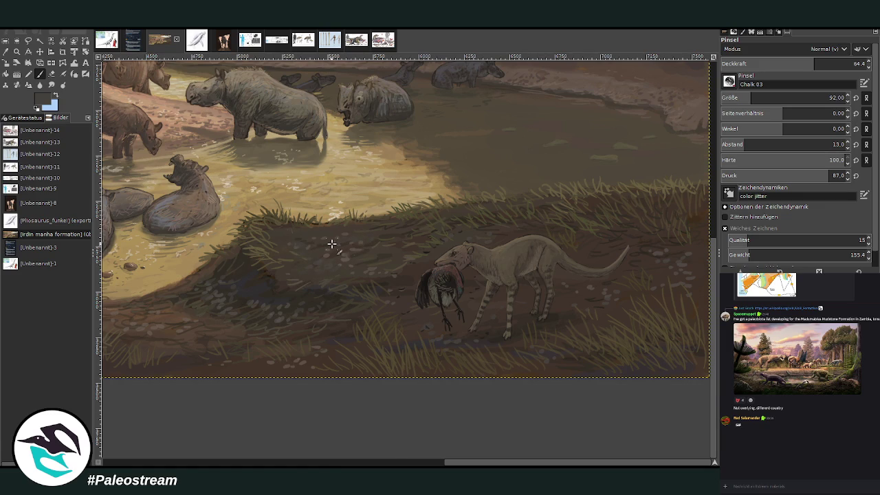
key(minus)
key(minus)
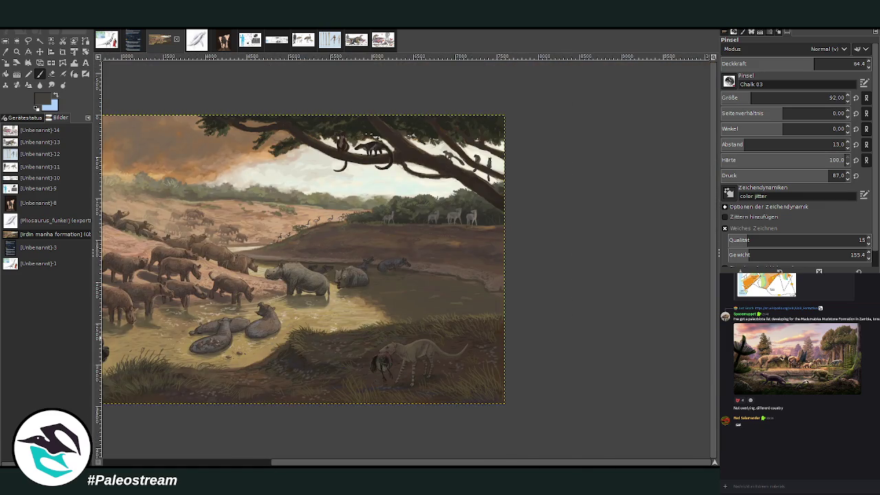
key(ctrl+z)
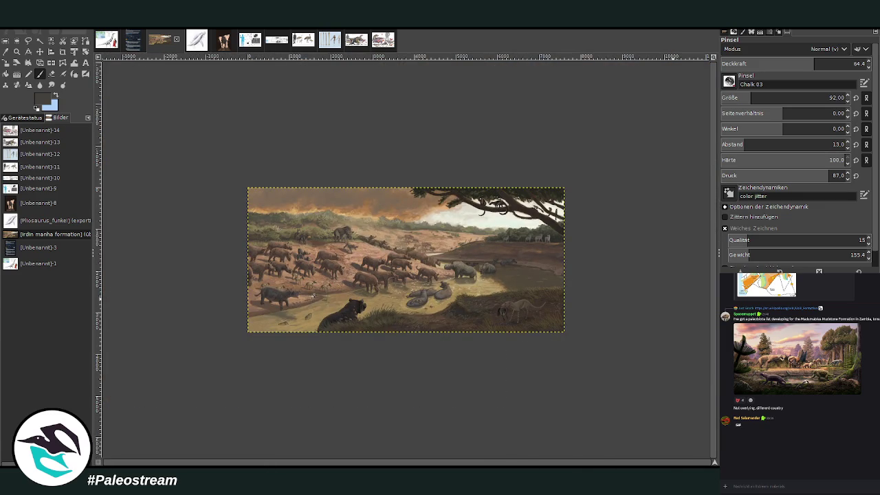
click(17, 51)
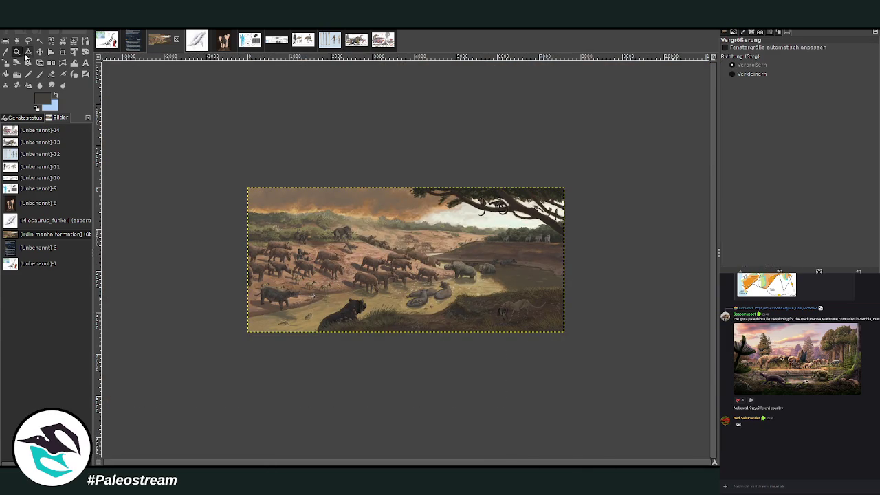
click(497, 300)
mouse_move(371, 169)
mouse_down()
mouse_move(478, 265)
mouse_move(585, 404)
mouse_up()
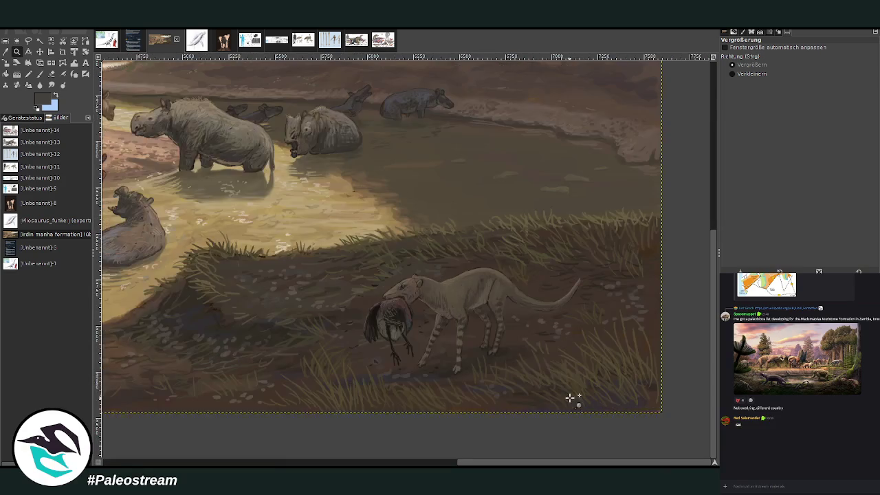
Step: Make the carnivore layer active, nudge it, and select a rectangle around the animal and bird
click(39, 51)
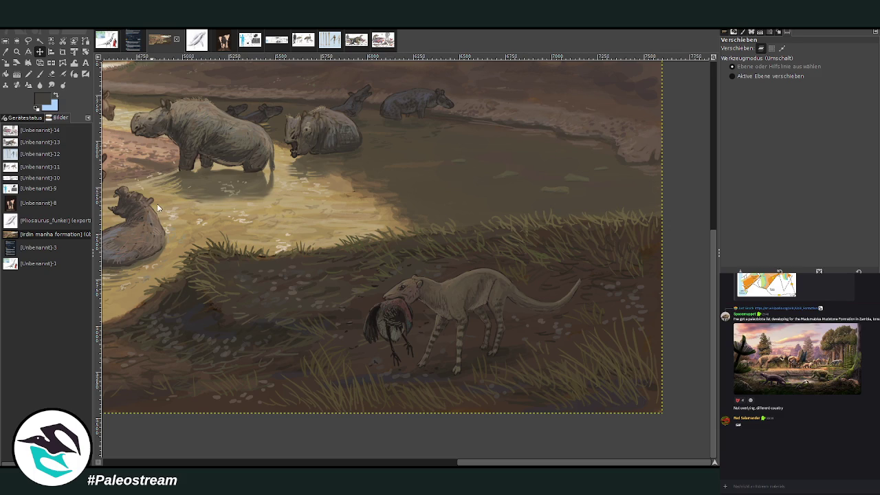
key(Page_Up)
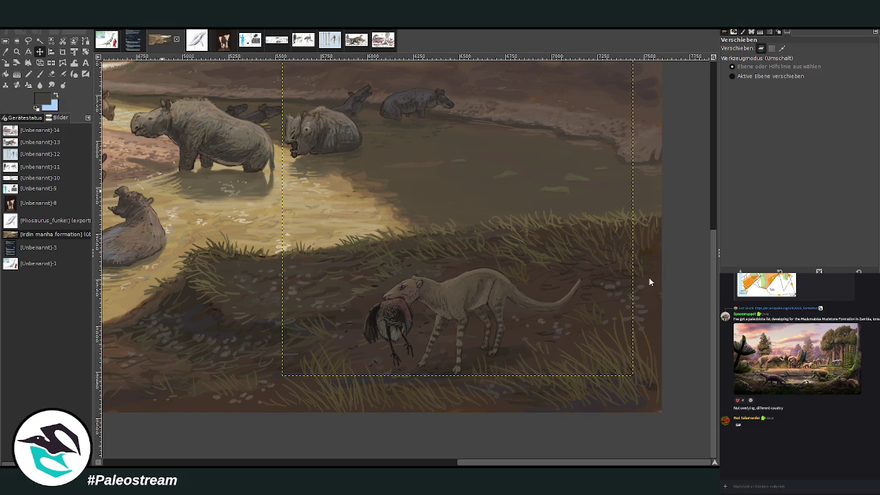
drag(714, 325, 714, 218)
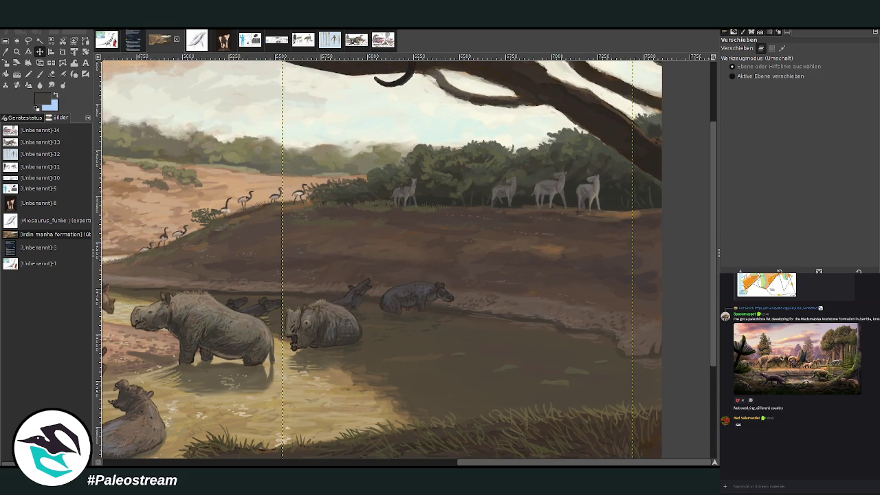
drag(712, 336, 713, 429)
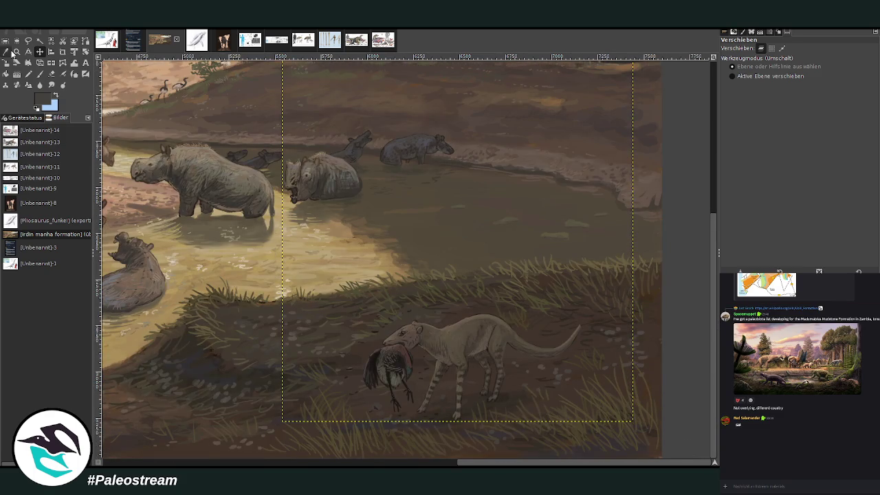
key(r)
drag(326, 275, 603, 443)
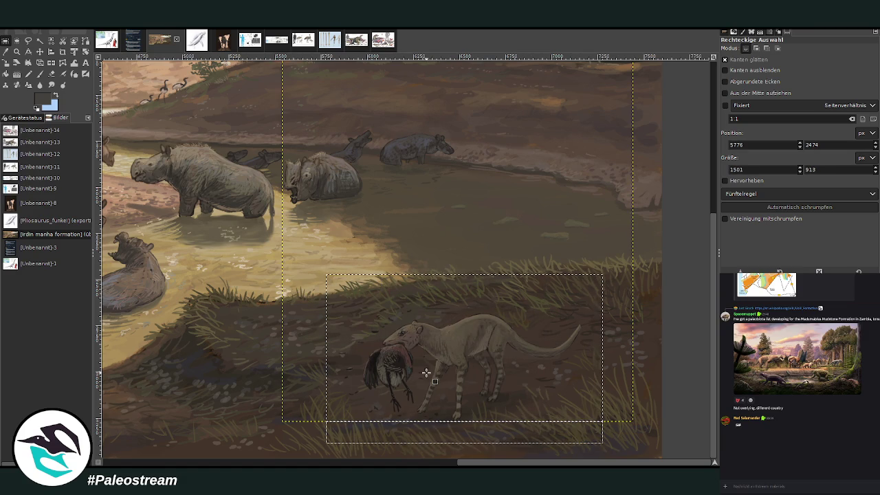
key(z)
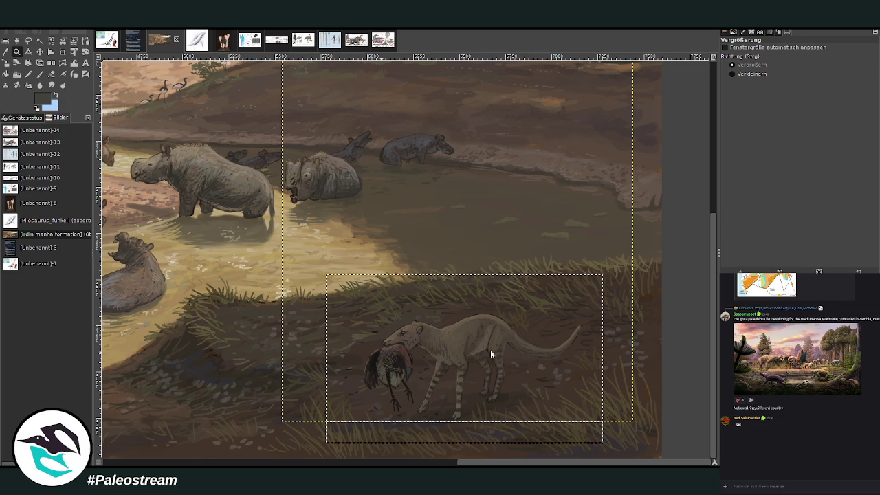
key(ctrl+z)
key(ctrl+z)
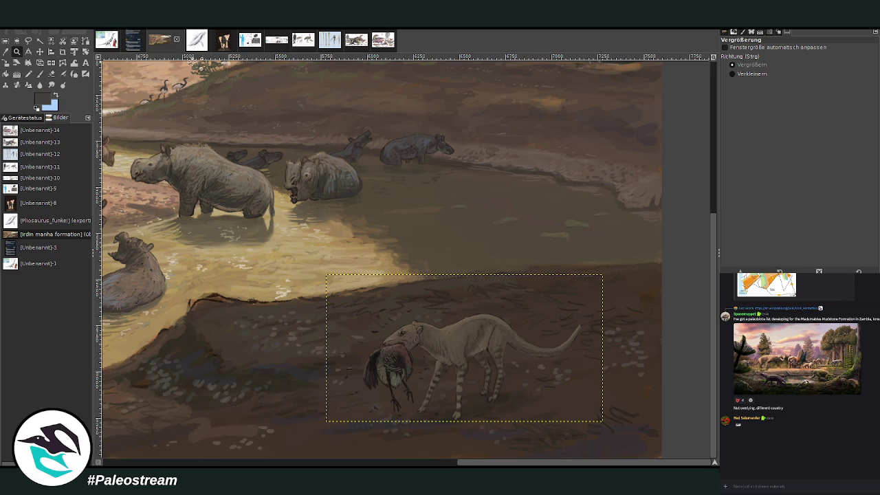
key(ctrl+y)
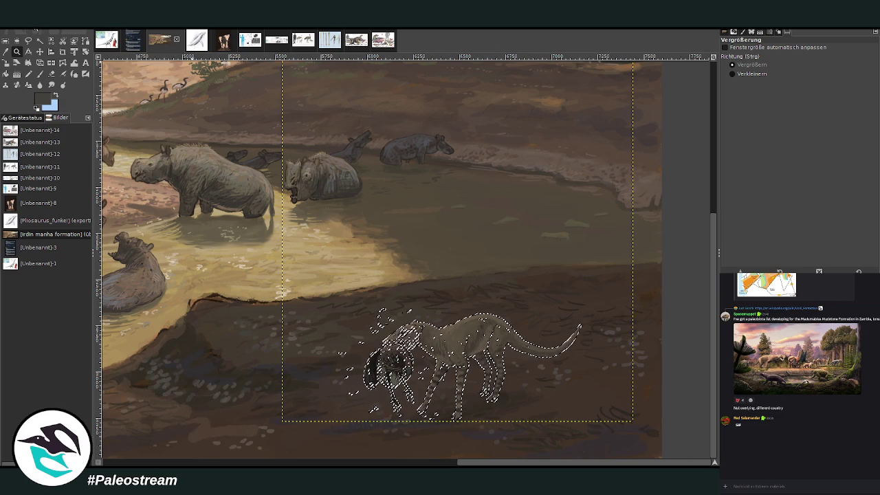
key(ctrl+z)
key(ctrl+y)
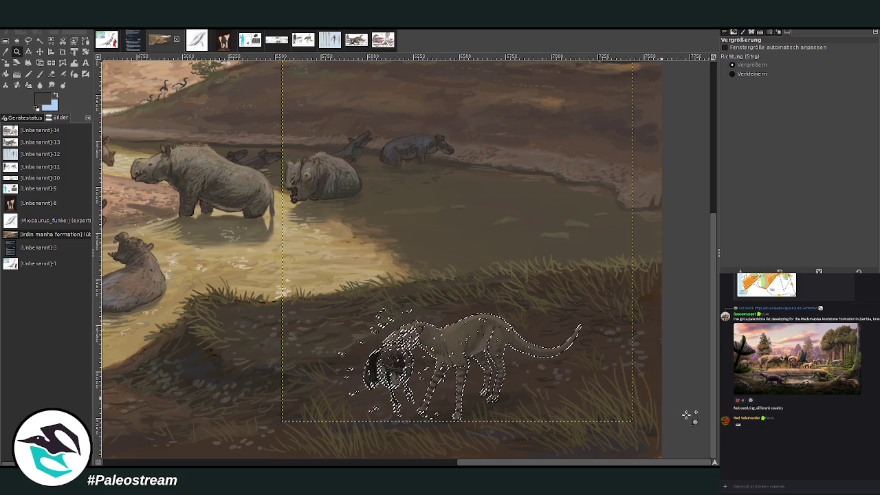
key(ctrl+z)
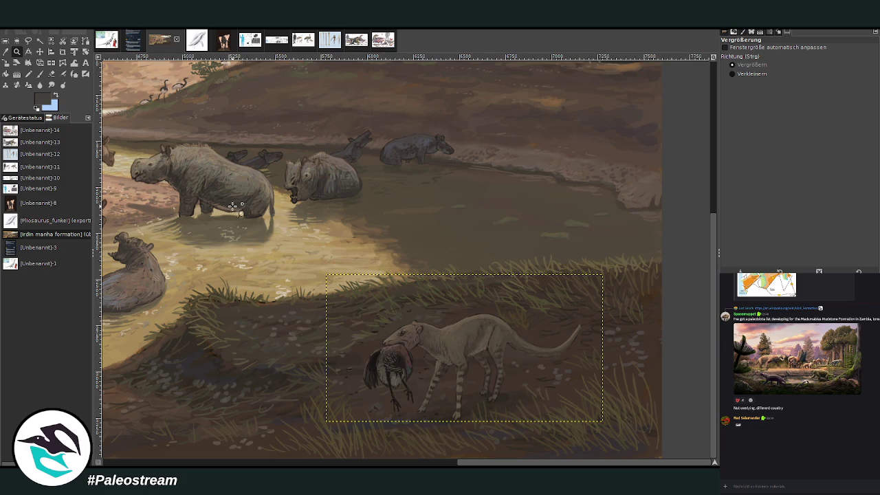
Step: Scale the carnivore layer down from 1466×778 to about 1350×717 and apply it
click(5, 63)
click(413, 352)
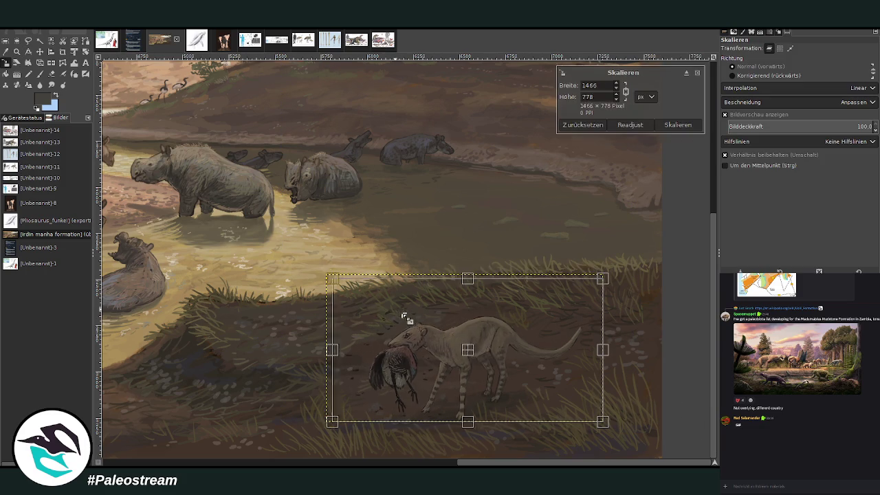
drag(412, 322, 415, 334)
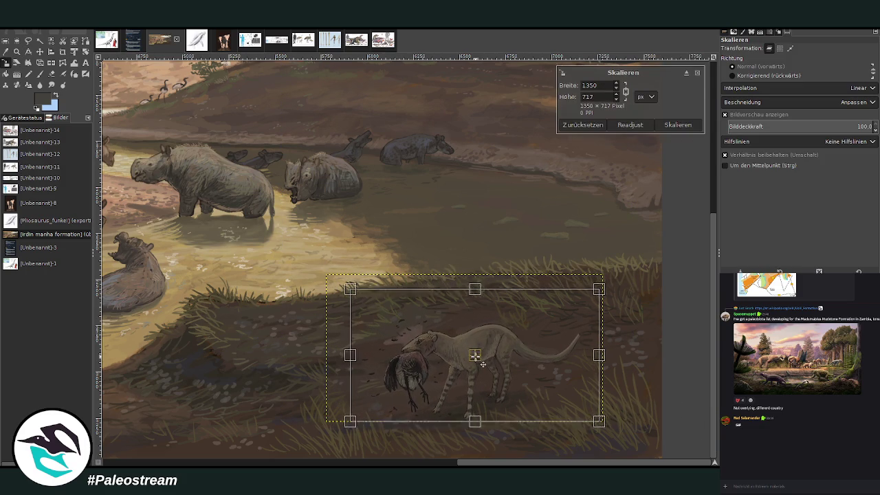
key(Return)
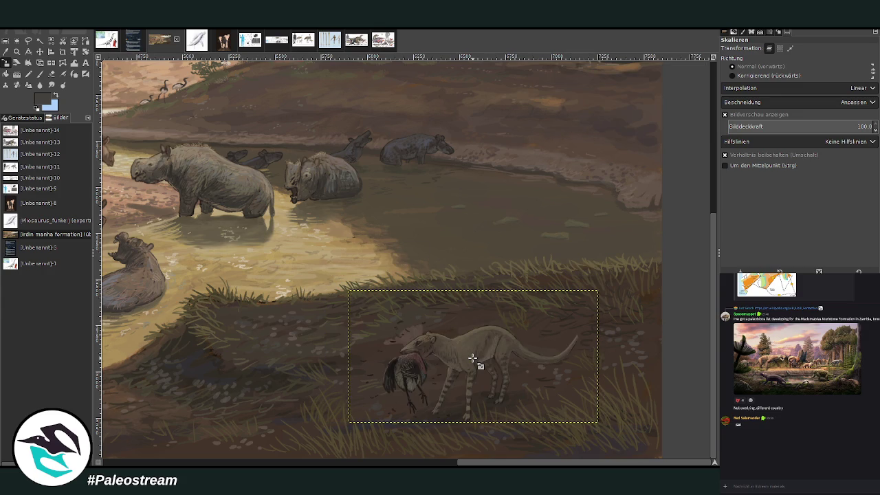
key(shift+e)
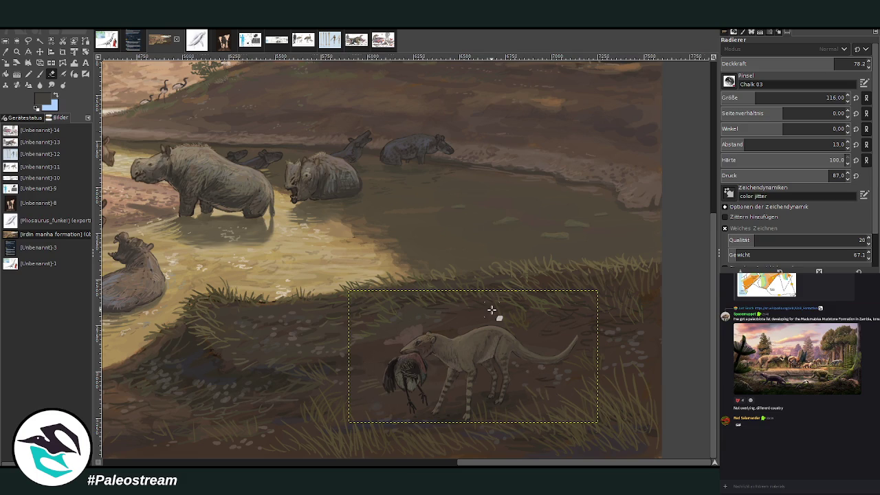
Step: Zoom closer on the carnivore and bird and remove the rectangular selection
scroll(492, 310, down, 3)
scroll(492, 310, down, 1)
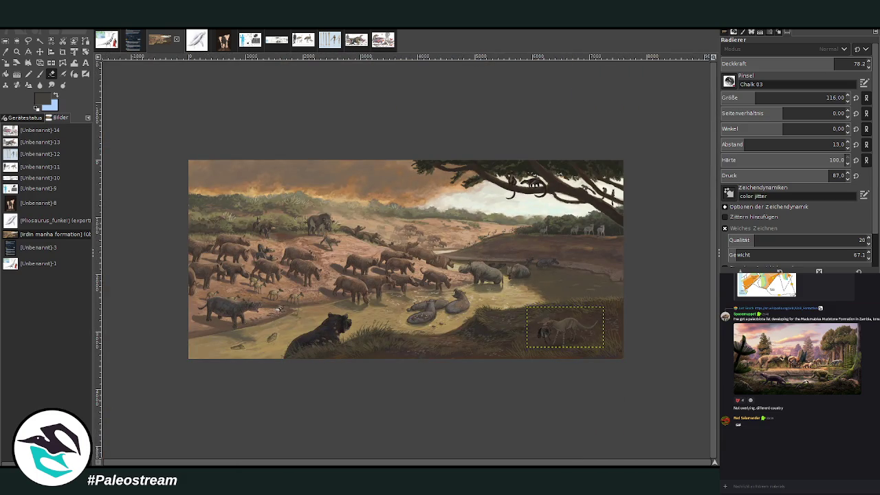
click(16, 52)
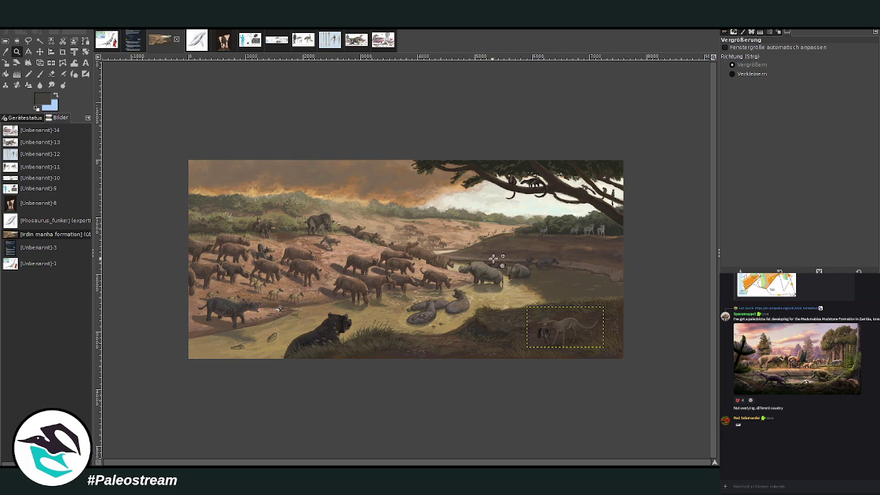
drag(491, 259, 609, 371)
drag(305, 157, 538, 364)
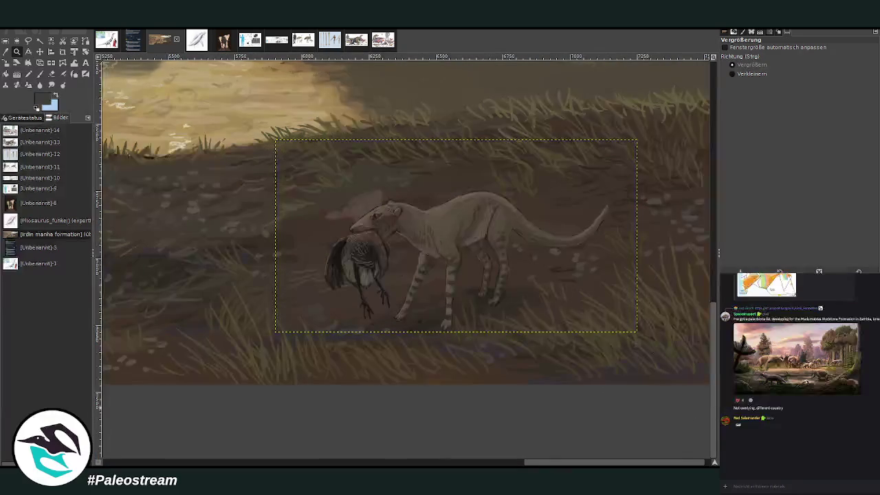
key(ctrl+shift+a)
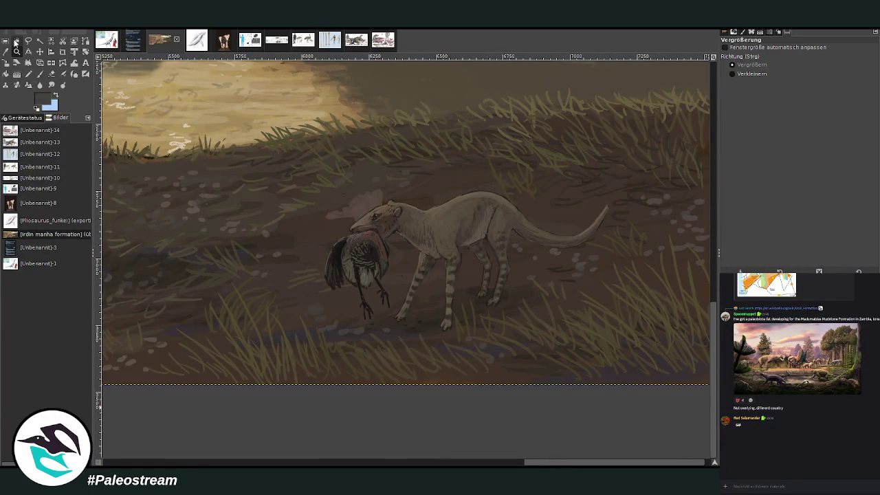
Step: Sample ground browns and paint light grass blades left of the bird with a size-32 brush
key(o)
click(589, 300)
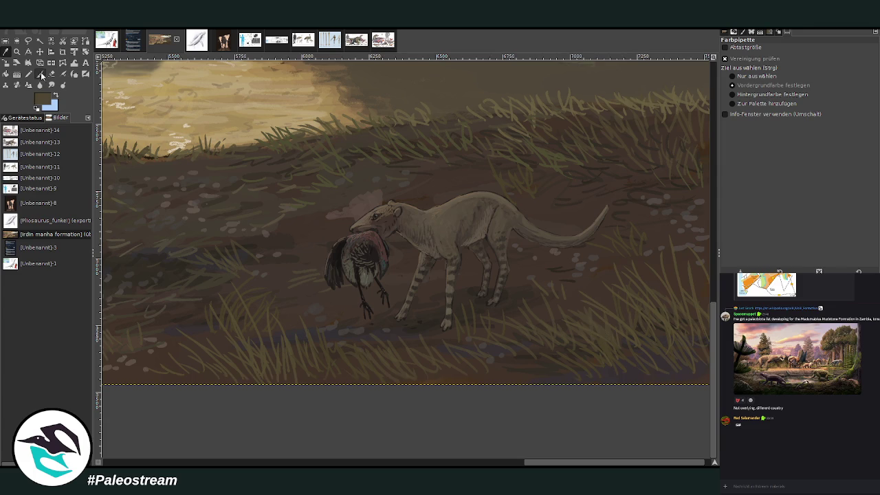
click(41, 74)
scroll(743, 100, up, 5)
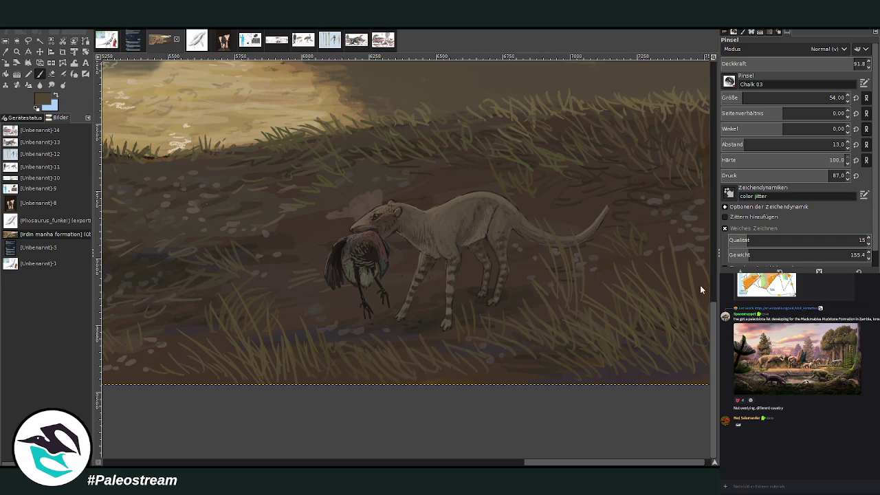
click(737, 98)
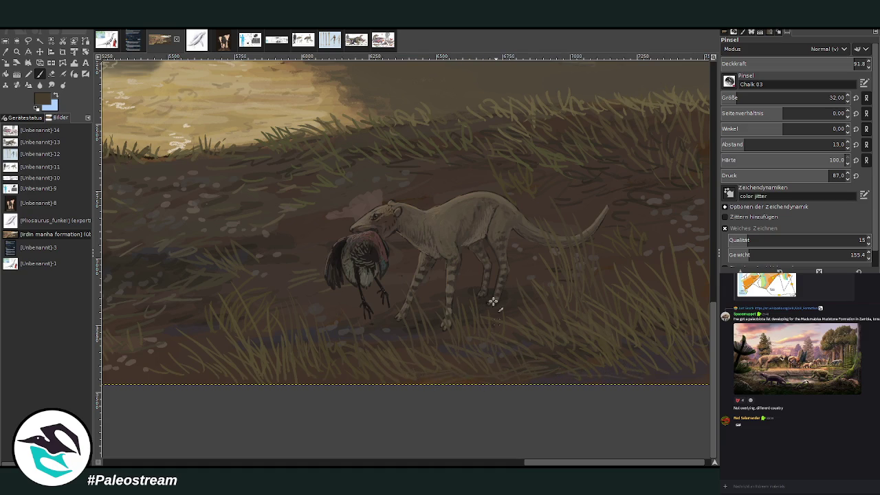
ctrl+click(697, 295)
ctrl+click(704, 296)
ctrl+click(700, 287)
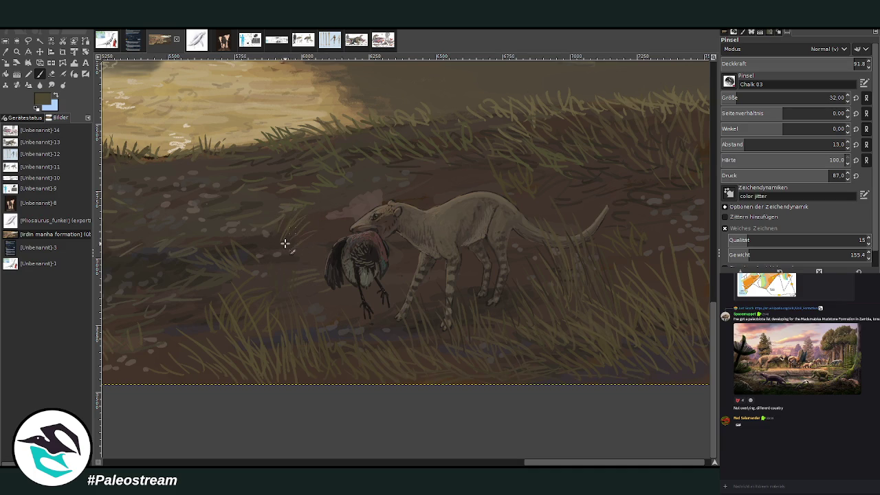
drag(264, 248, 247, 209)
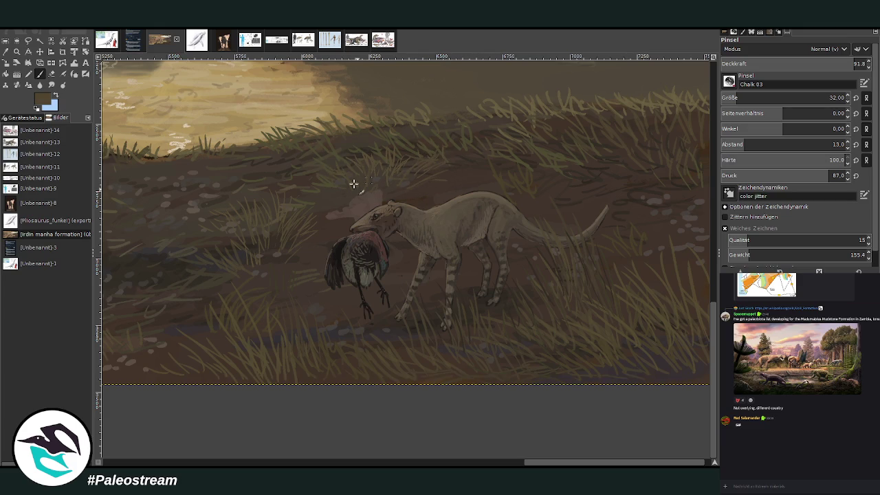
Step: Sample a darker bank colour, set the brush to size 36, opacity 55.5, and fit the image in the window
key(o)
click(331, 219)
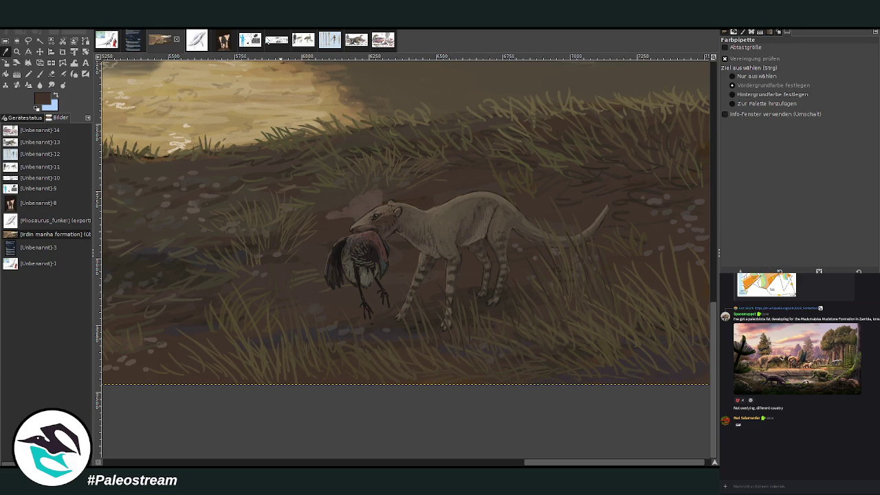
click(41, 74)
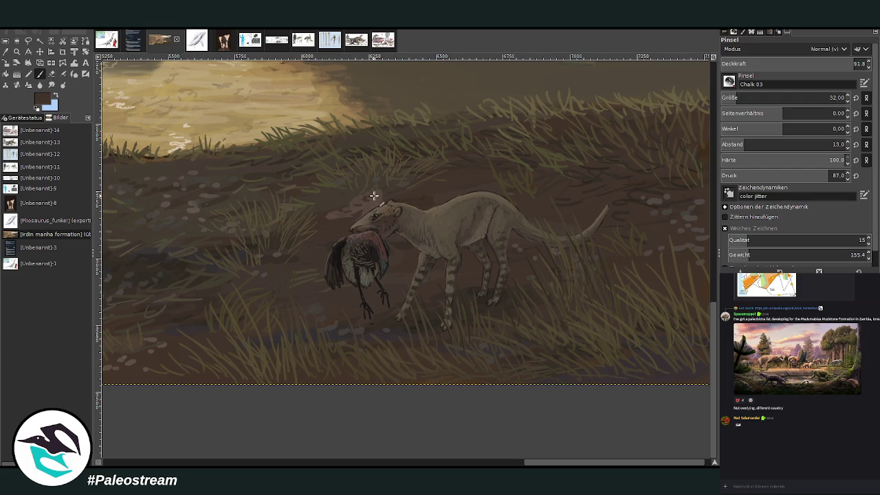
drag(757, 65, 802, 66)
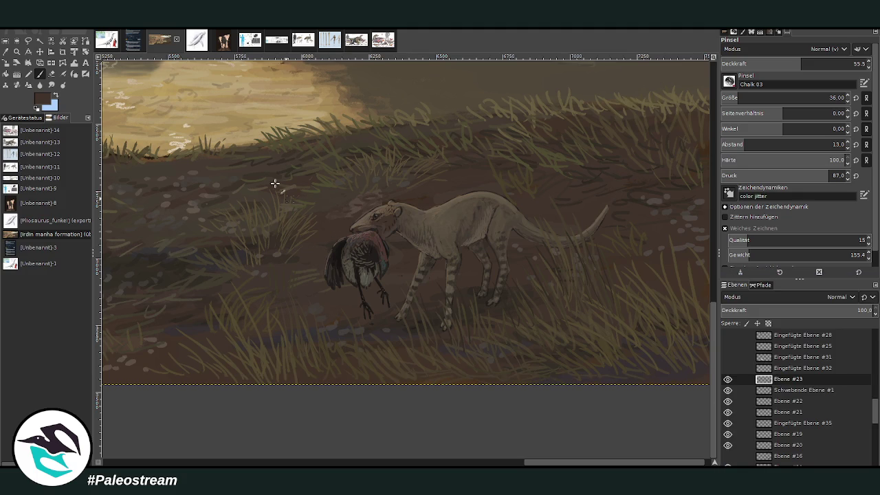
ctrl+click(696, 291)
drag(538, 465, 487, 465)
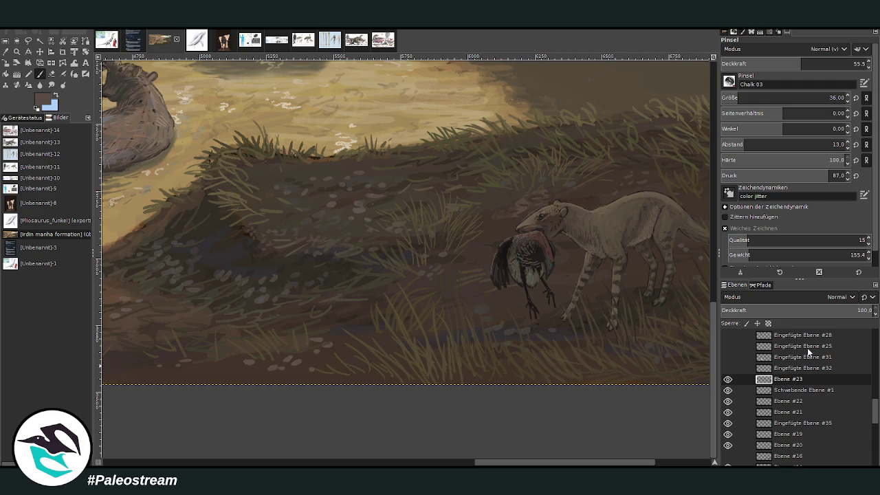
key(shift+ctrl+j)
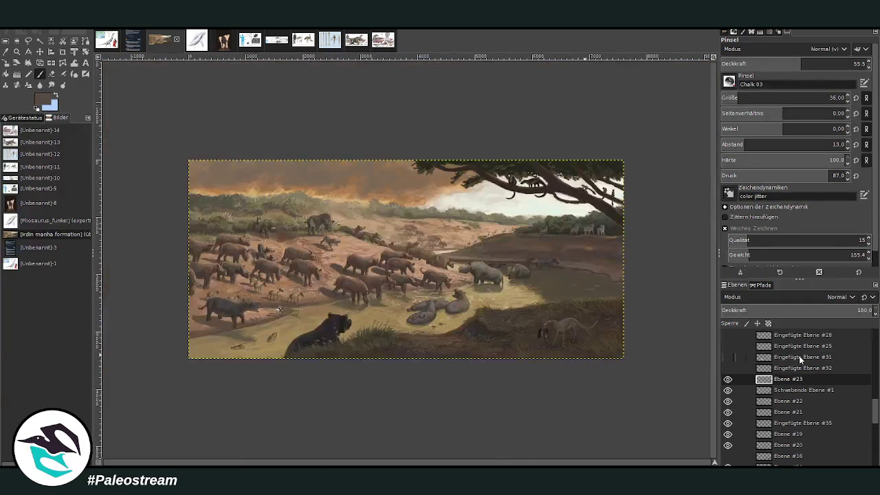
Step: Switch to the fossil reference sheet and scroll right to the Gomphos, Tamquammys and Ischyromyidae entries
key(z)
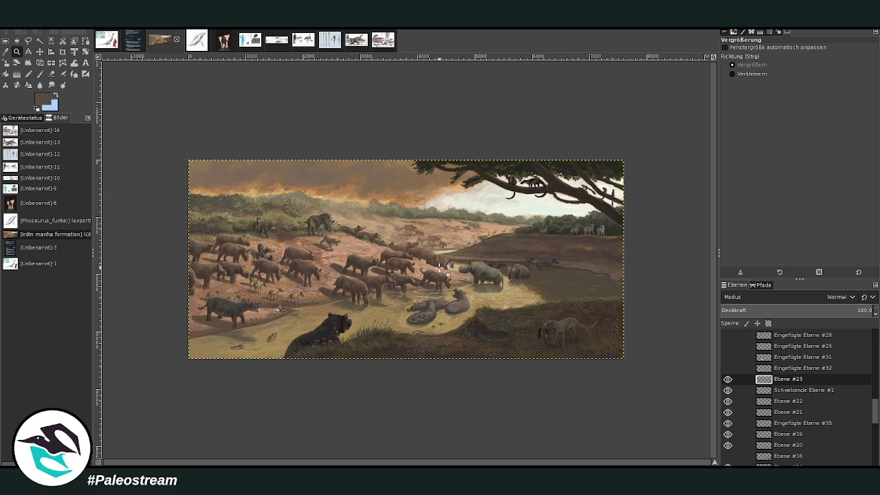
click(519, 332)
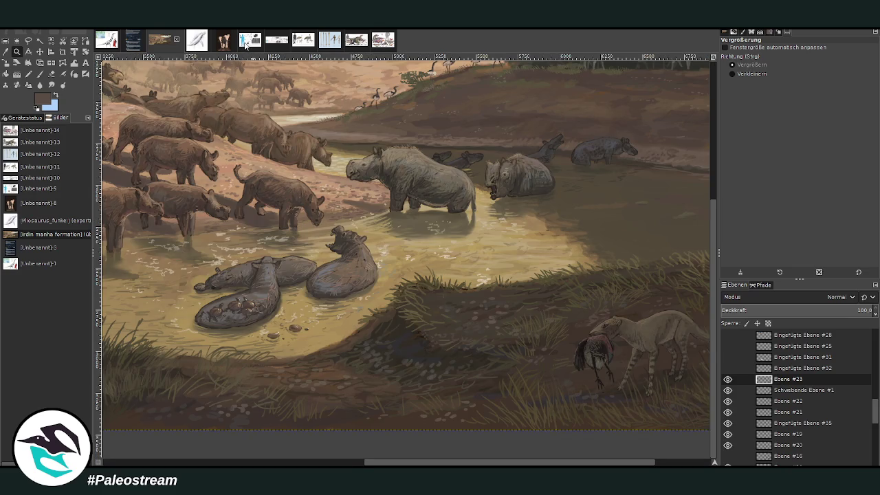
click(248, 44)
drag(341, 463, 443, 464)
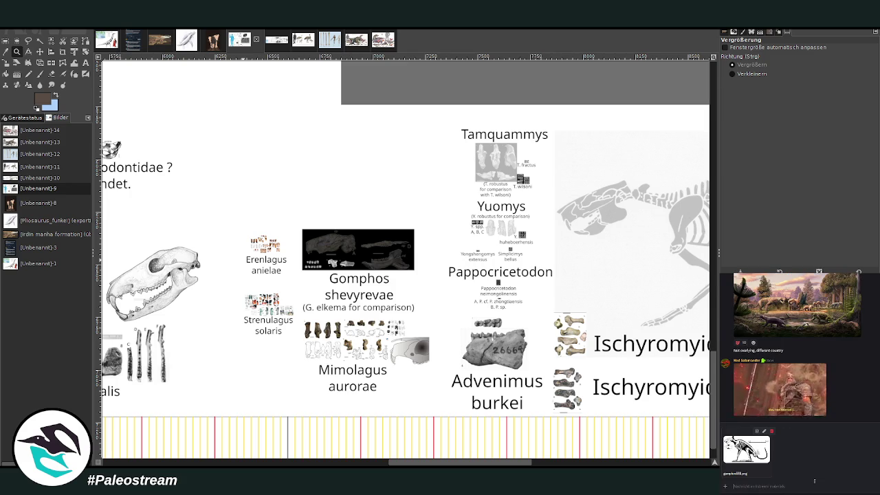
Step: Select the Gomphos fossil picture with its label and start moving it
key(Return)
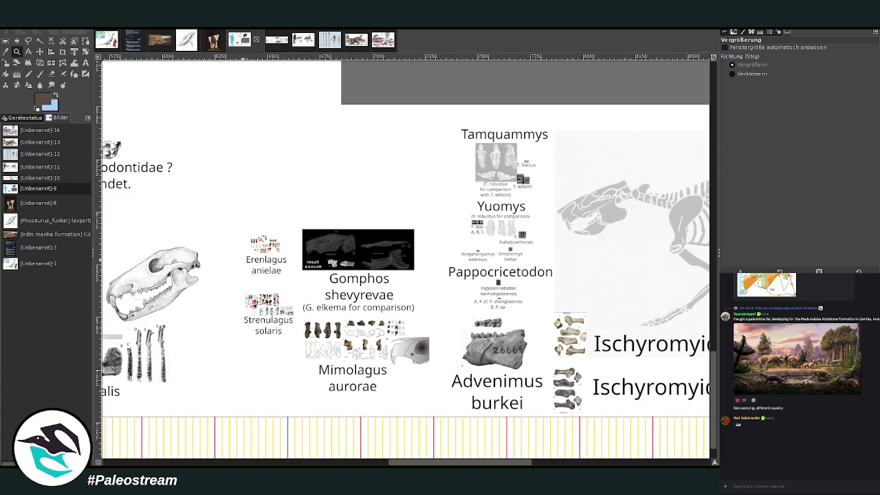
click(6, 41)
drag(297, 221, 419, 303)
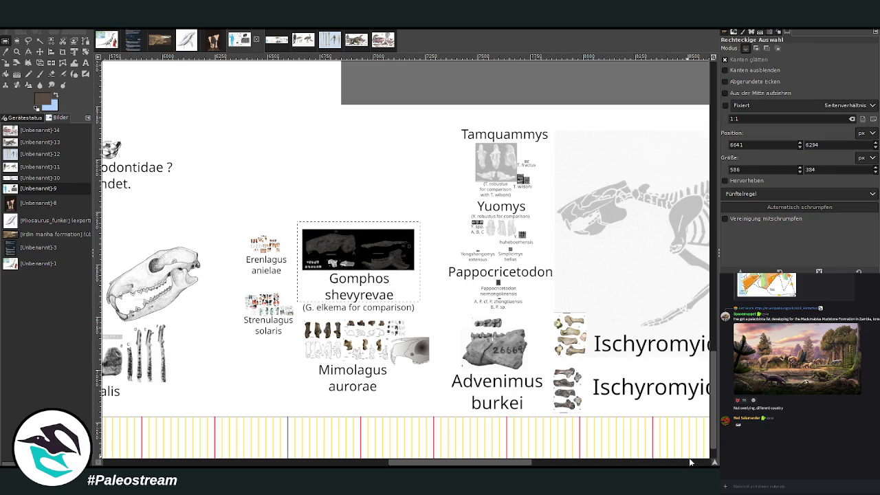
click(39, 52)
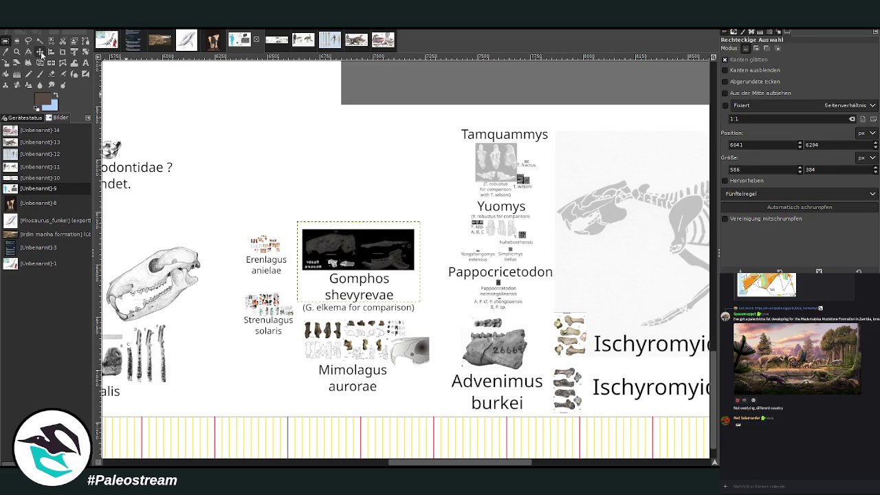
drag(336, 248, 427, 297)
Step: Drag the Gomphos shevyrevae label next to the blue silhouette's raised hand
scroll(406, 258, left, 5)
scroll(406, 258, up, 3)
scroll(406, 258, left, 8)
scroll(406, 258, left, 6)
scroll(406, 258, left, 5)
scroll(405, 258, left, 3)
scroll(406, 257, up, 2)
scroll(405, 258, up, 3)
scroll(406, 257, up, 2)
scroll(406, 258, up, 3)
scroll(344, 106, left, 2)
scroll(343, 107, up, 2)
scroll(344, 106, left, 4)
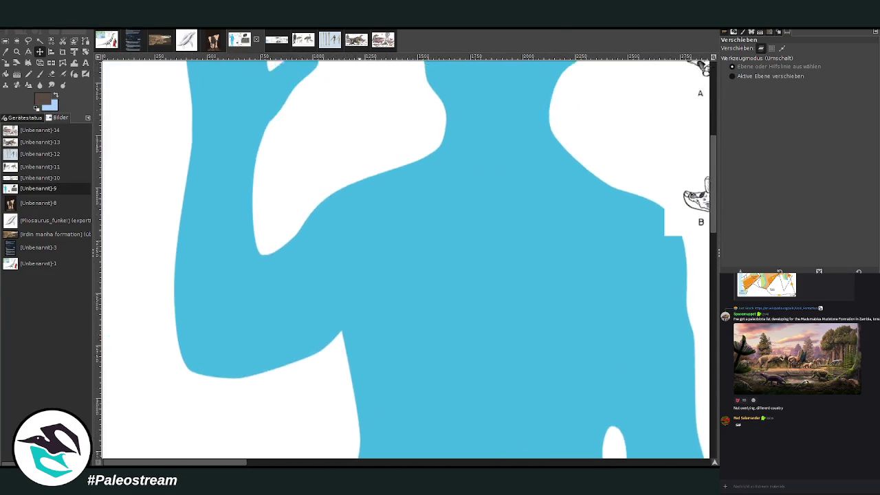
scroll(344, 107, up, 3)
scroll(344, 106, up, 3)
drag(345, 105, 289, 246)
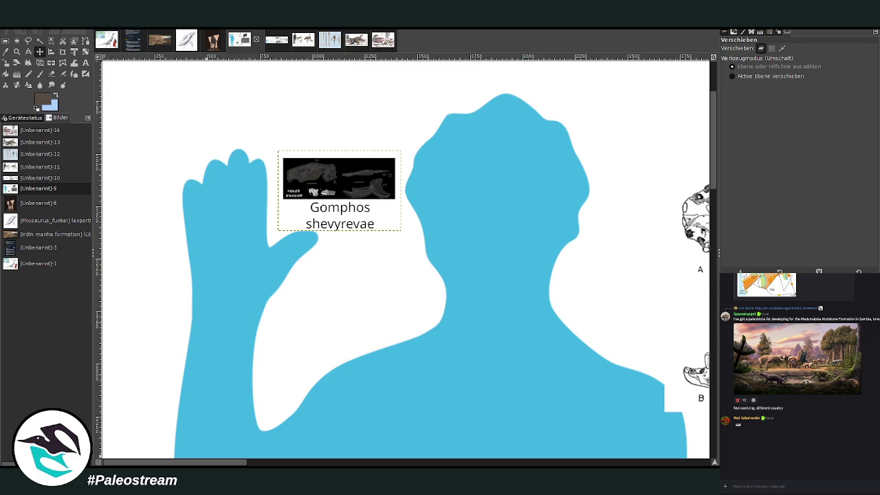
key(z)
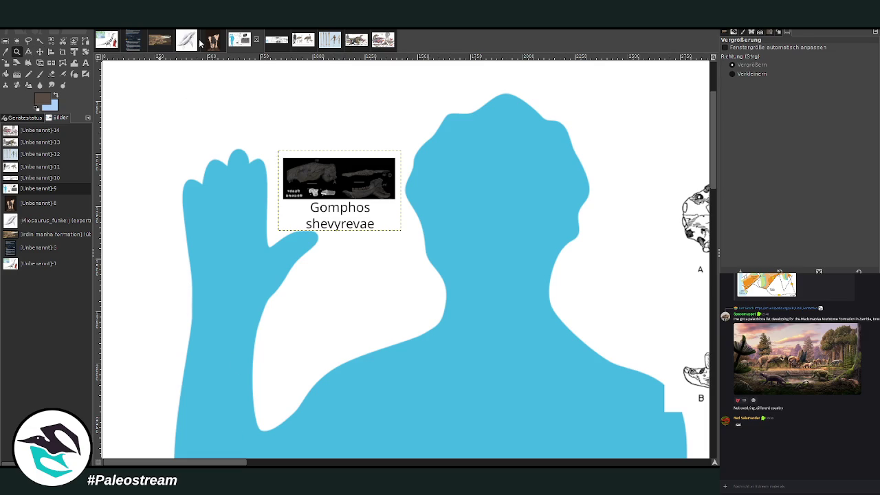
Step: On the waterhole painting, paint a dark brown burrow hole with a size-67 brush at 79.8 opacity
click(158, 41)
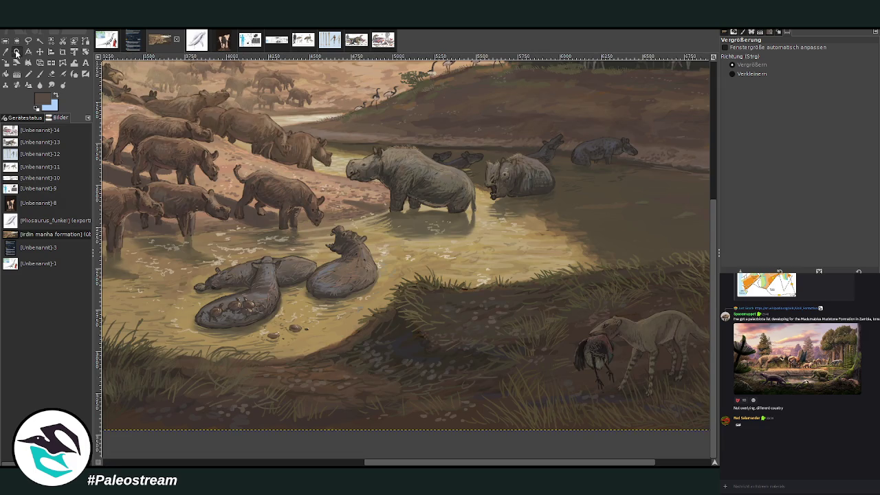
drag(282, 192, 515, 421)
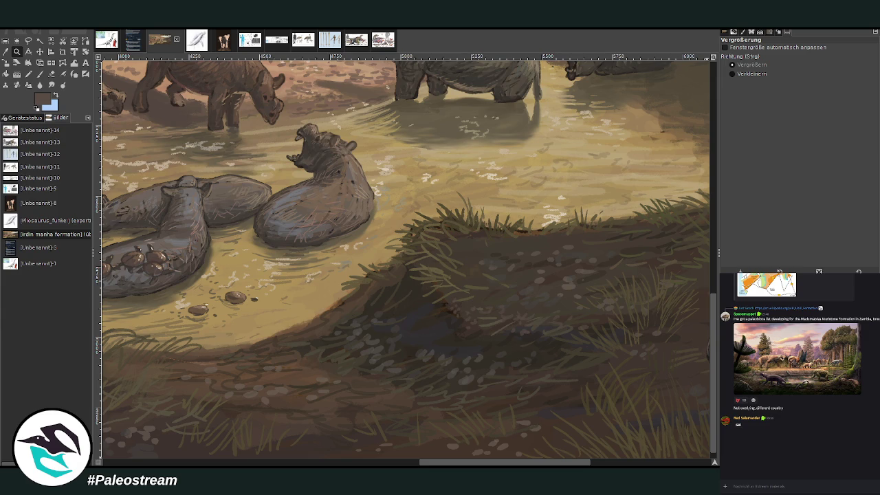
key(o)
click(438, 297)
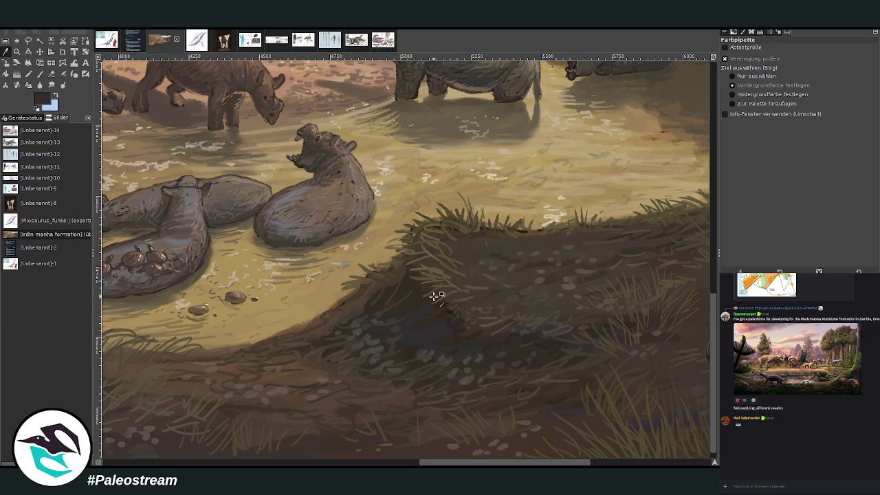
click(40, 74)
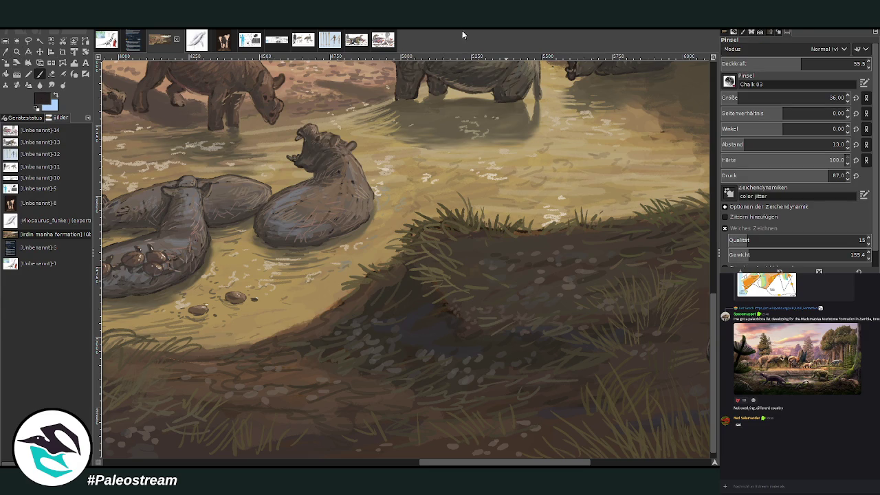
click(742, 97)
click(837, 63)
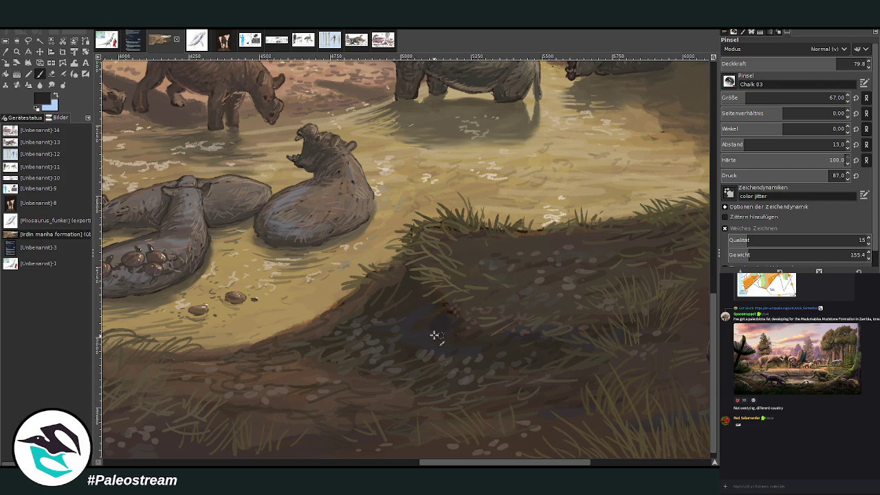
mouse_move(445, 315)
mouse_down()
mouse_move(433, 319)
mouse_move(440, 337)
mouse_move(446, 318)
mouse_move(428, 323)
mouse_move(440, 334)
mouse_move(422, 324)
mouse_move(409, 337)
mouse_up()
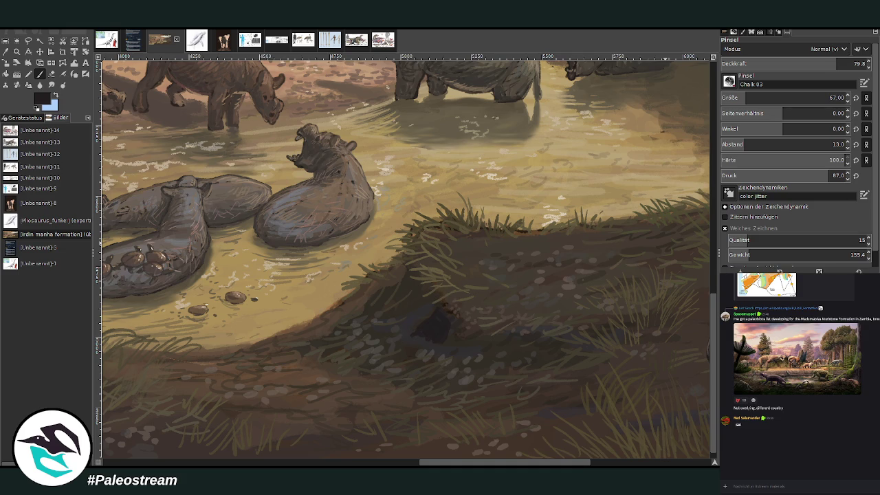
Step: Deepen the burrow hole and add grey-brown chalk texture below it at about 49 opacity
ctrl+click(684, 282)
drag(427, 341, 418, 354)
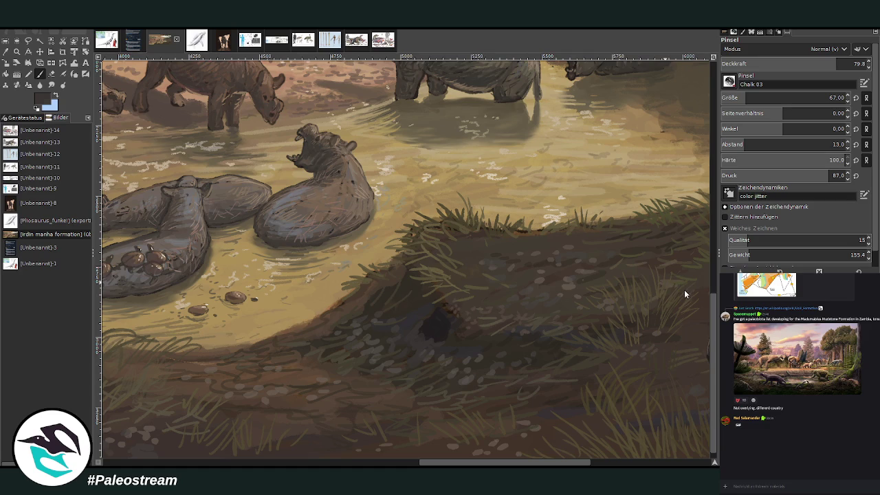
mouse_move(475, 328)
mouse_down()
mouse_move(413, 337)
mouse_move(389, 350)
mouse_move(386, 363)
mouse_move(397, 363)
mouse_up()
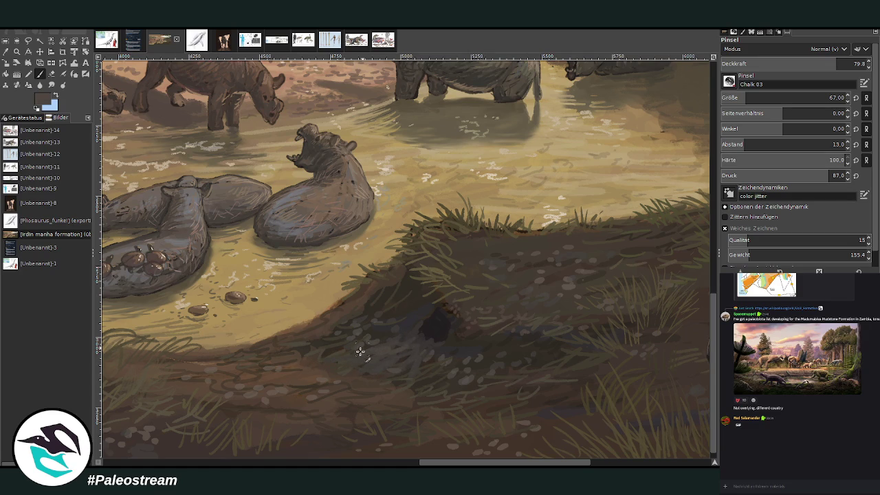
click(790, 64)
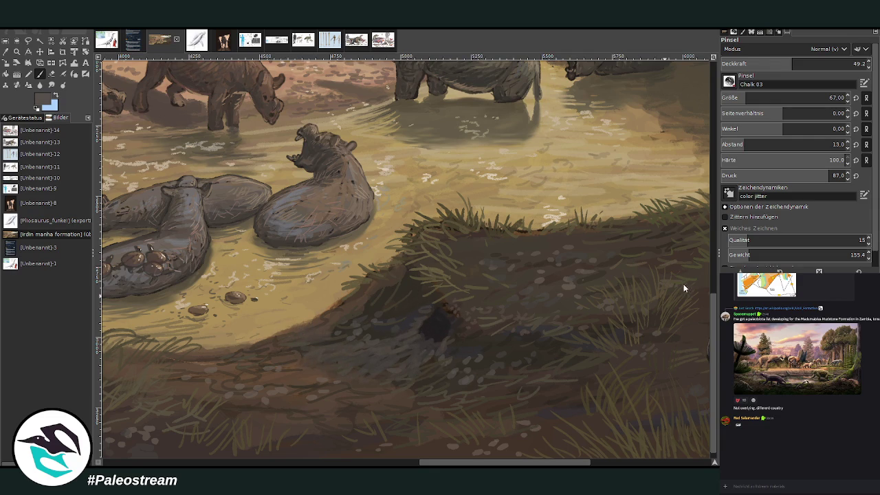
Step: Paint darker ground tones with a size-20 brush at 67.5 opacity, then return to the silhouette sheet
click(736, 98)
click(820, 63)
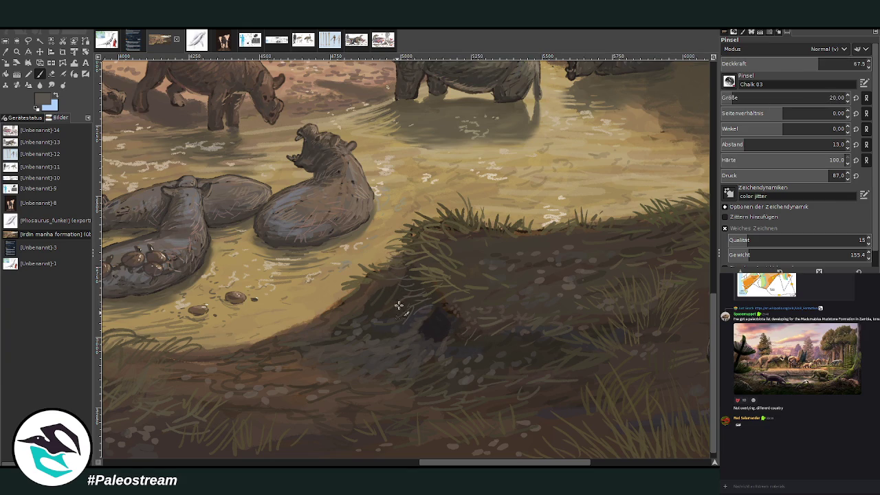
ctrl+click(684, 296)
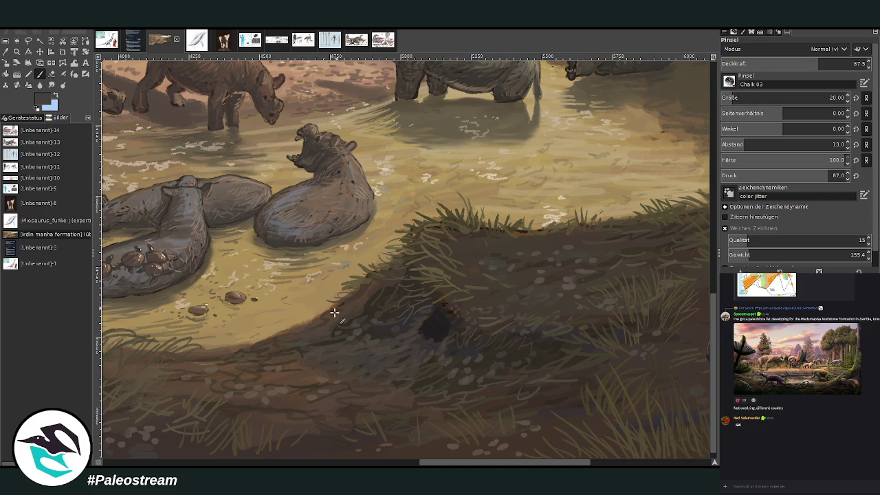
mouse_move(453, 462)
mouse_down()
mouse_move(330, 459)
mouse_move(464, 458)
mouse_up()
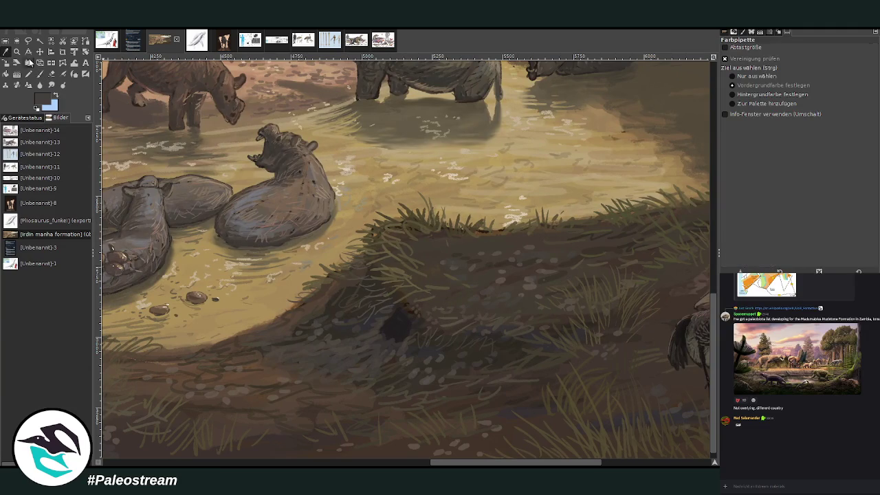
ctrl+click(401, 326)
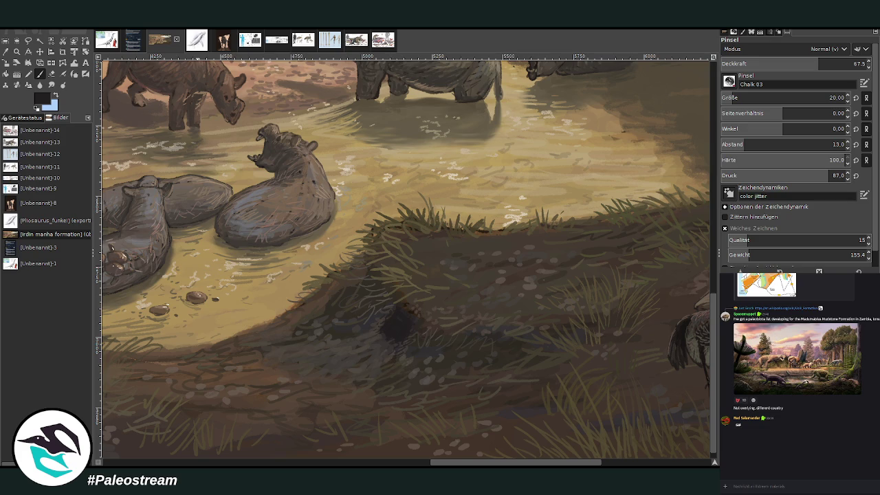
click(247, 42)
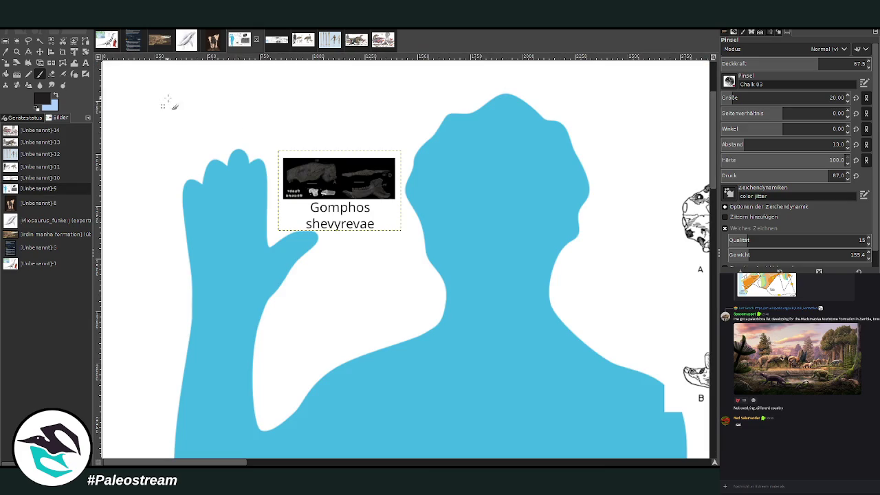